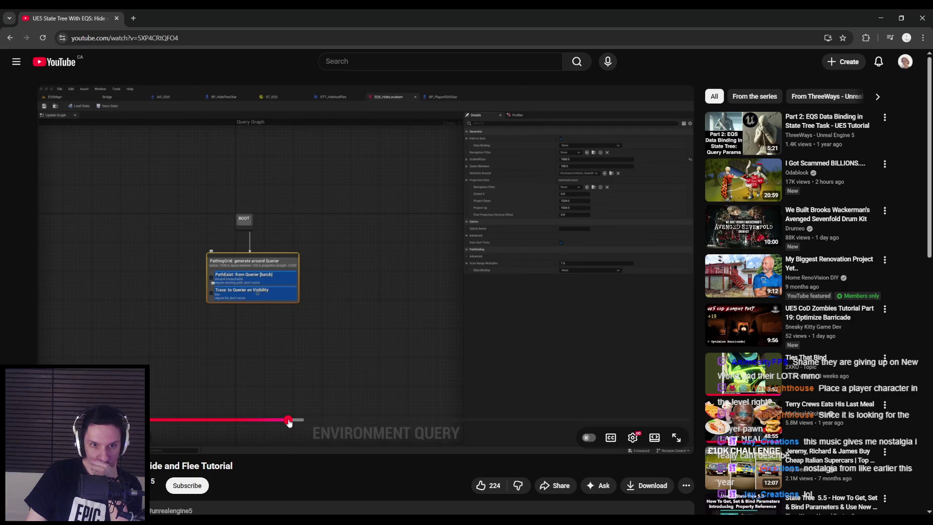
# Pause the tutorial, then scrub ahead to about 19:22, where scored EQS points cover the floor
pyautogui.click(295, 361)
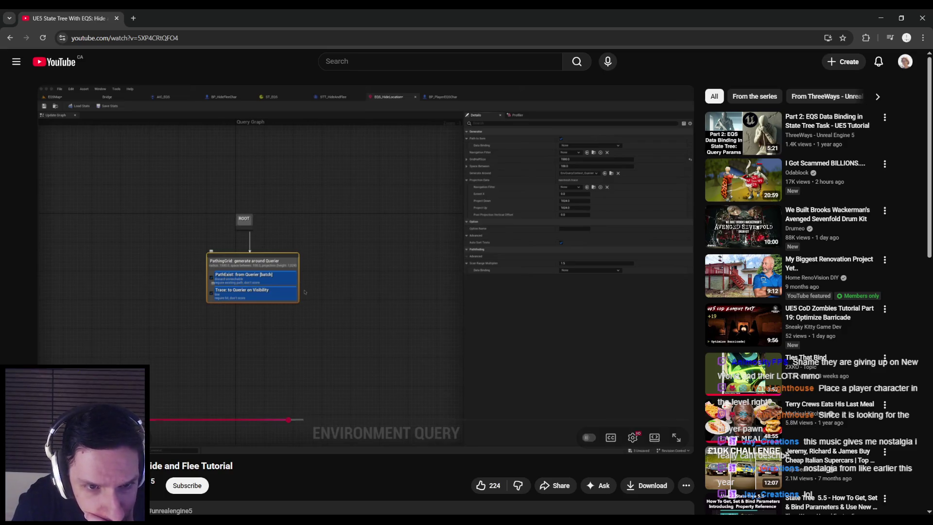
pyautogui.click(265, 348)
pyautogui.moveTo(290, 421); pyautogui.dragTo(349, 422)
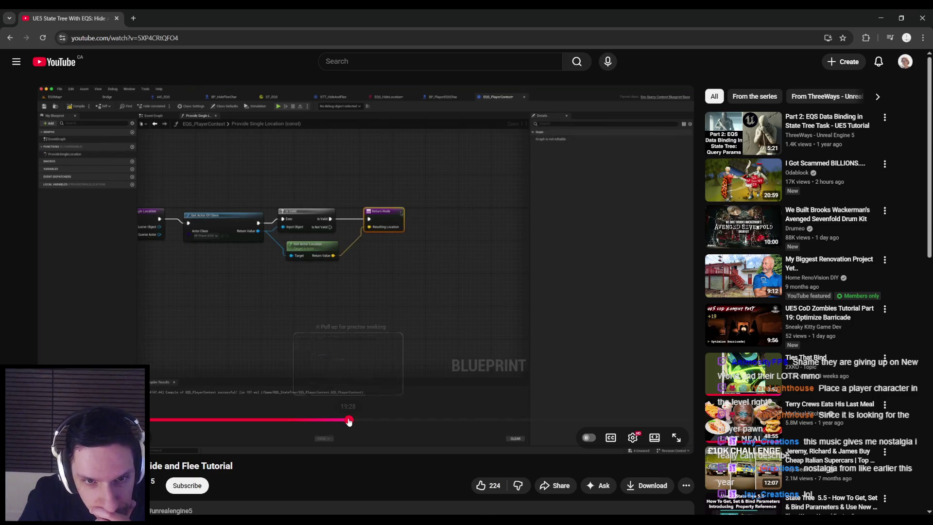
pyautogui.moveTo(349, 422); pyautogui.dragTo(354, 422)
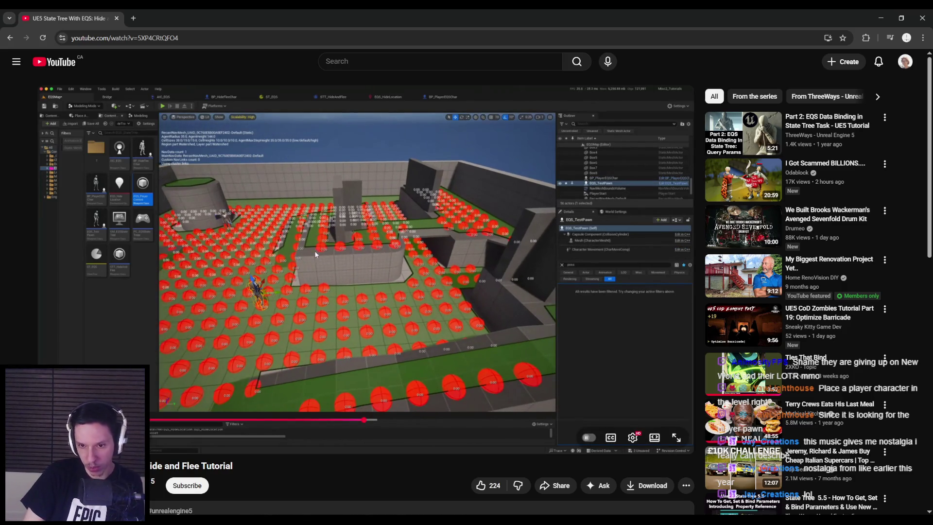
# Scrub the tutorial forward through 20:53 and 22:29 to about 24:56, the Run EQS Query graph
pyautogui.moveTo(370, 420); pyautogui.dragTo(372, 421)
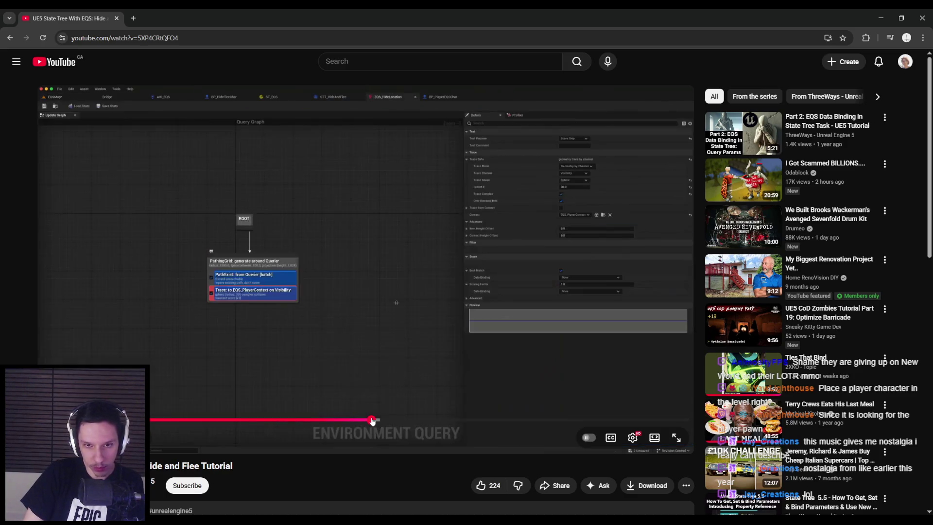
pyautogui.click(378, 421)
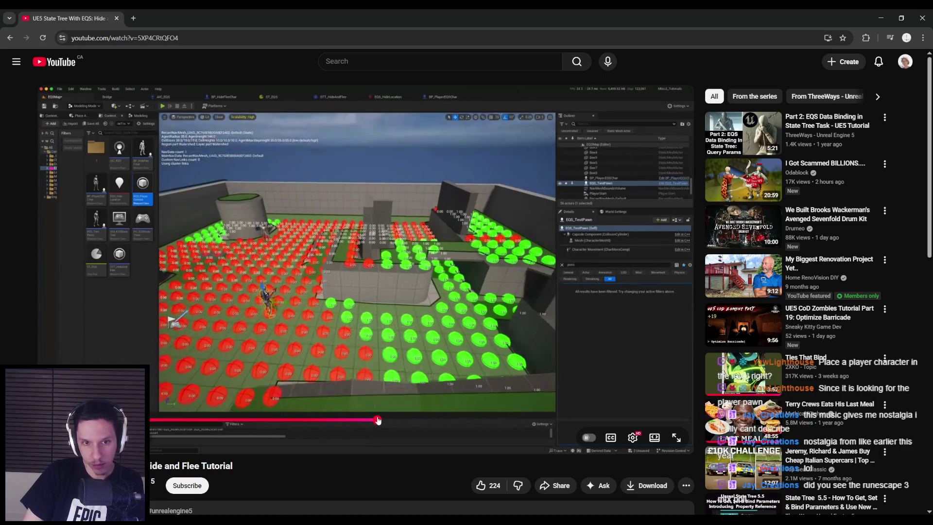
pyautogui.click(387, 421)
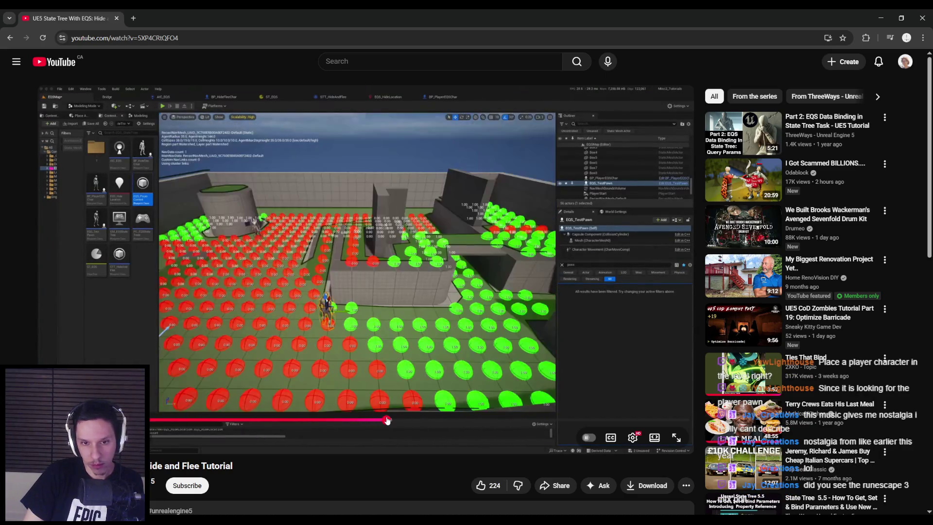
pyautogui.moveTo(391, 421); pyautogui.dragTo(413, 424)
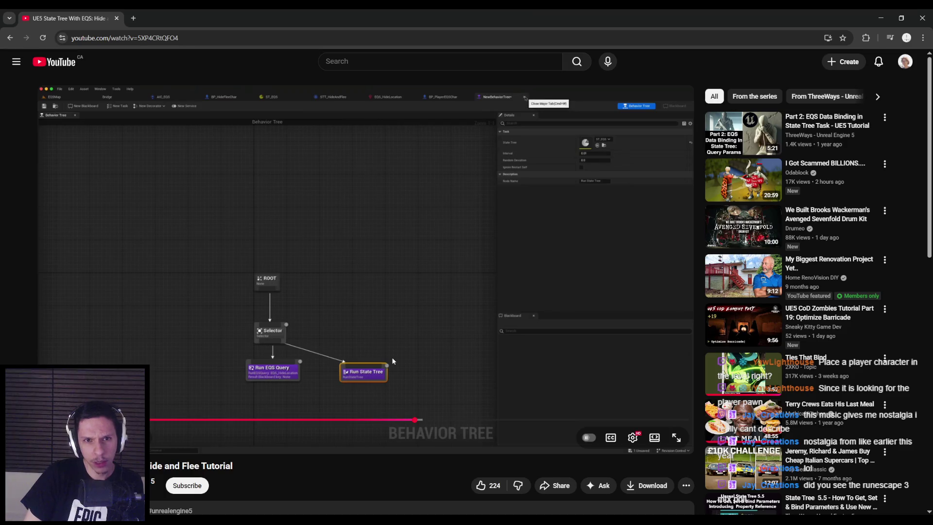
pyautogui.moveTo(415, 420); pyautogui.dragTo(435, 420)
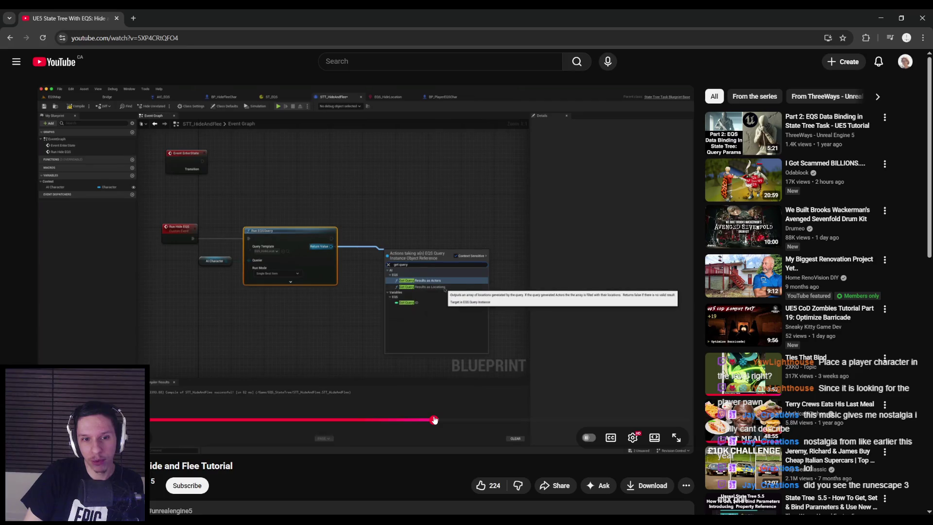
# Scrub past the Bind Event node to 25:38, resume playback, then jump to the EnemyBaseStateTree scene
pyautogui.click(438, 420)
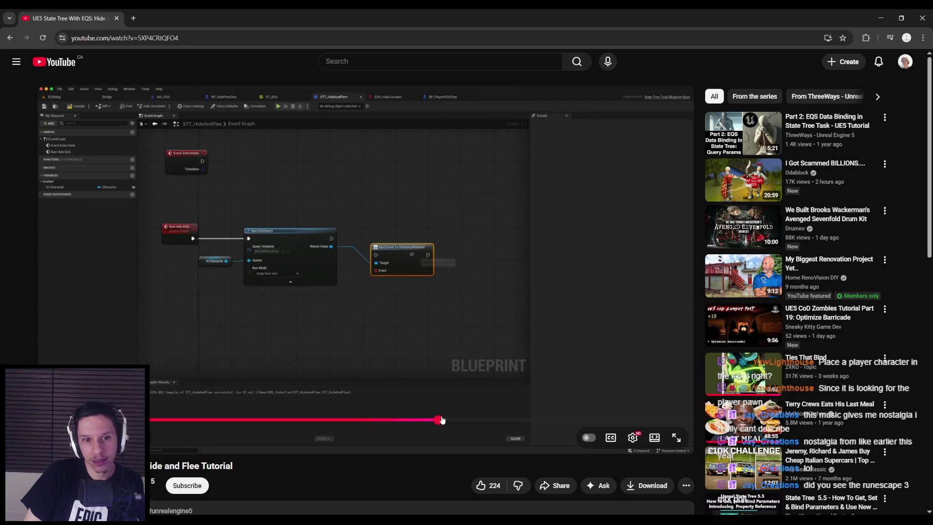
pyautogui.moveTo(441, 420)
pyautogui.mouseDown()
pyautogui.moveTo(493, 424)
pyautogui.moveTo(412, 420)
pyautogui.moveTo(447, 420)
pyautogui.mouseUp()
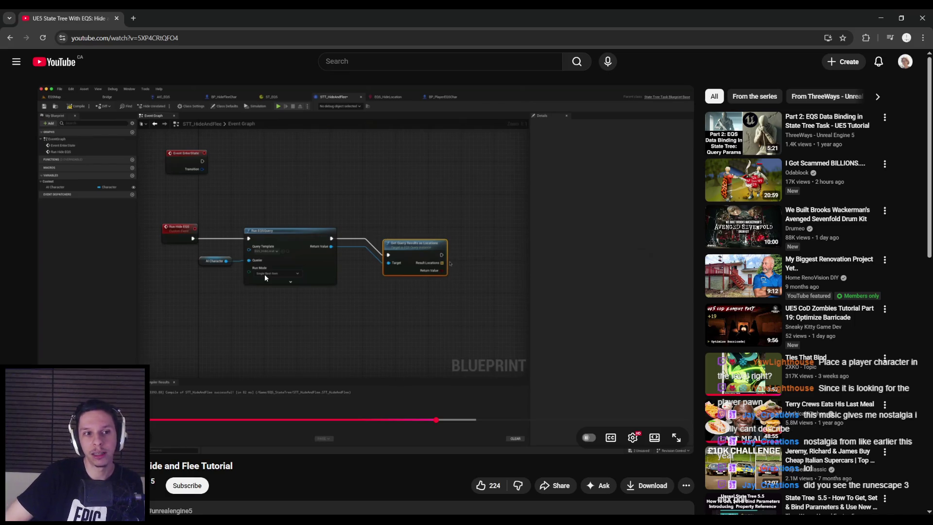
pyautogui.click(282, 273)
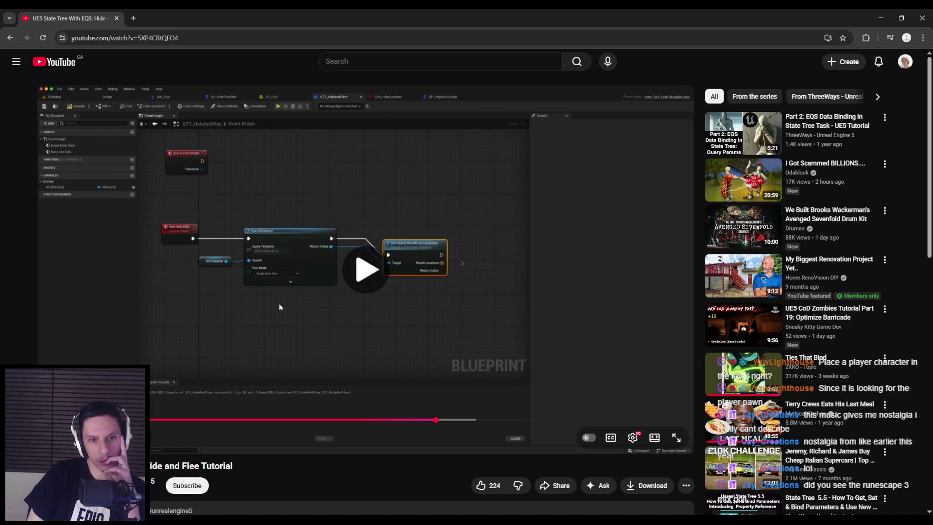
pyautogui.moveTo(444, 420); pyautogui.dragTo(632, 420)
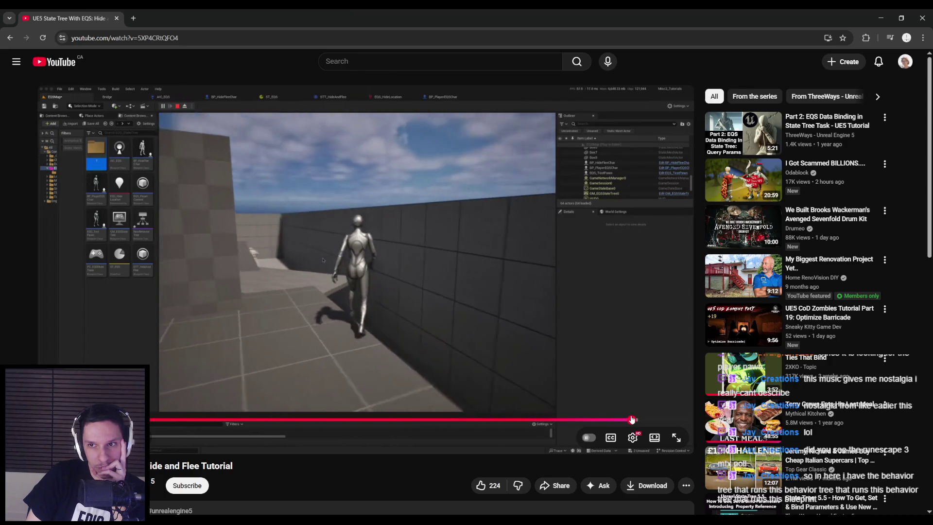
pyautogui.moveTo(632, 419); pyautogui.dragTo(658, 419)
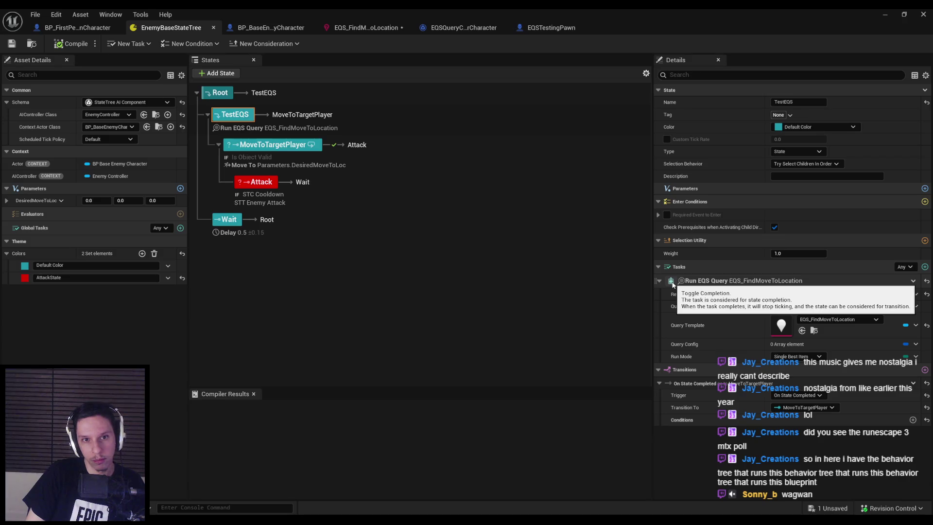
# Select the MoveToTargetPlayer state to inspect its Move To task settings
pyautogui.click(311, 145)
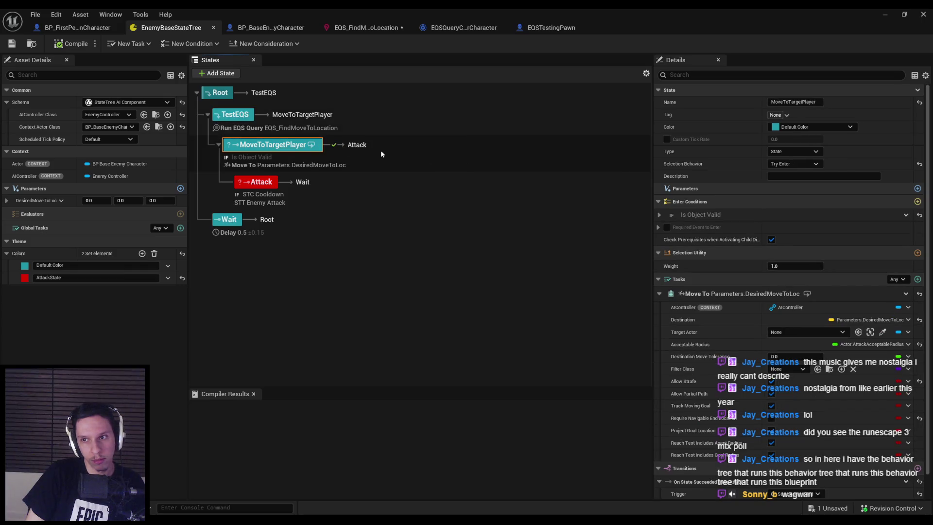
# Check the TestEQS state's type options, leaving it as State, and reselect MoveToTargetPlayer
pyautogui.press('Up')
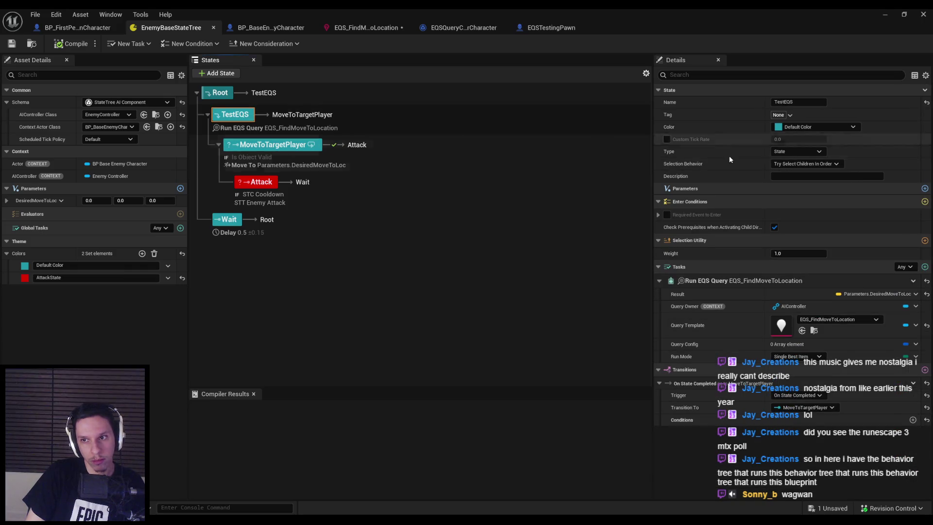
pyautogui.click(797, 151)
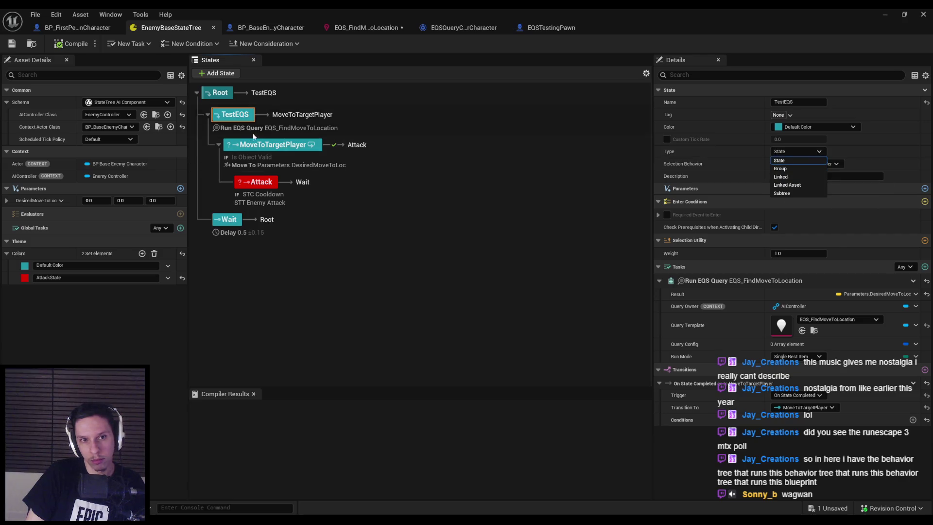
pyautogui.click(340, 150)
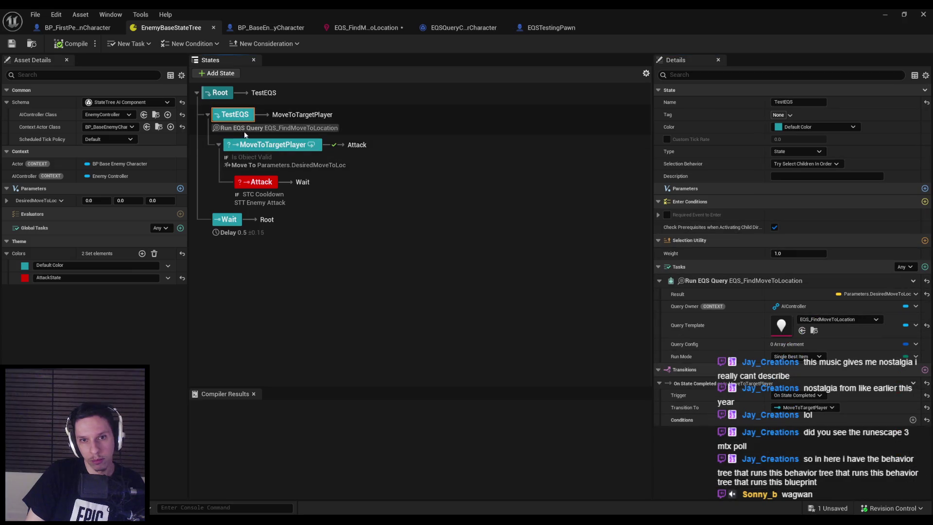
pyautogui.click(270, 145)
# Glance at the query context and testing pawn blueprints, then check EQS_FindMoveToLocation's Circle Center options
pyautogui.click(476, 33)
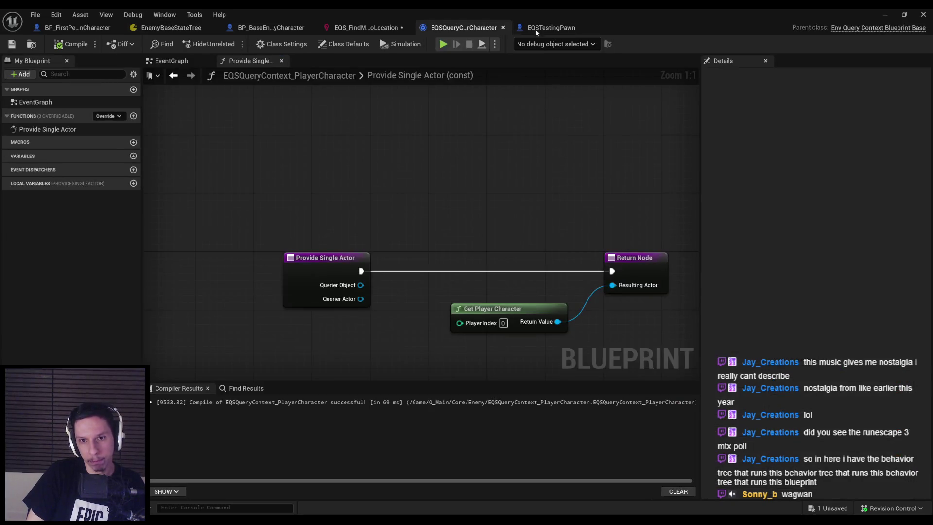
pyautogui.click(536, 28)
pyautogui.click(451, 32)
pyautogui.click(354, 31)
pyautogui.click(808, 176)
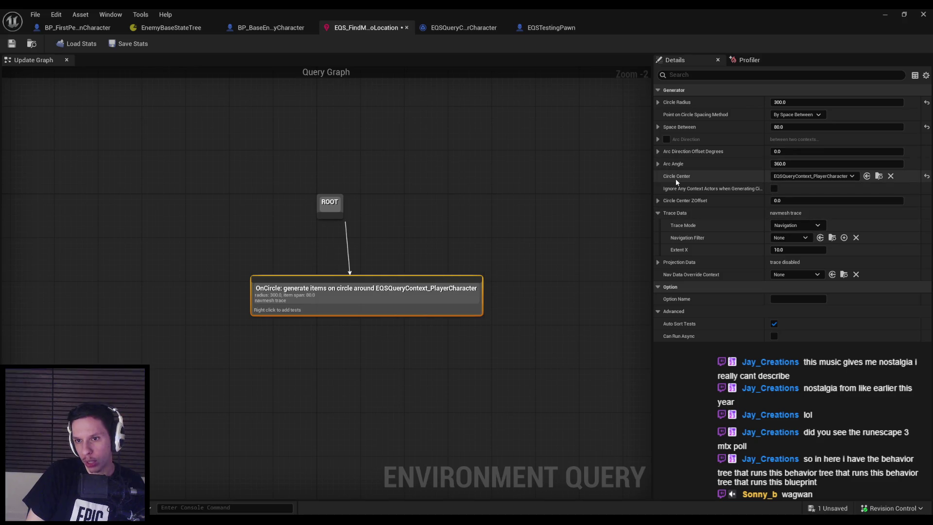
pyautogui.moveTo(675, 190)
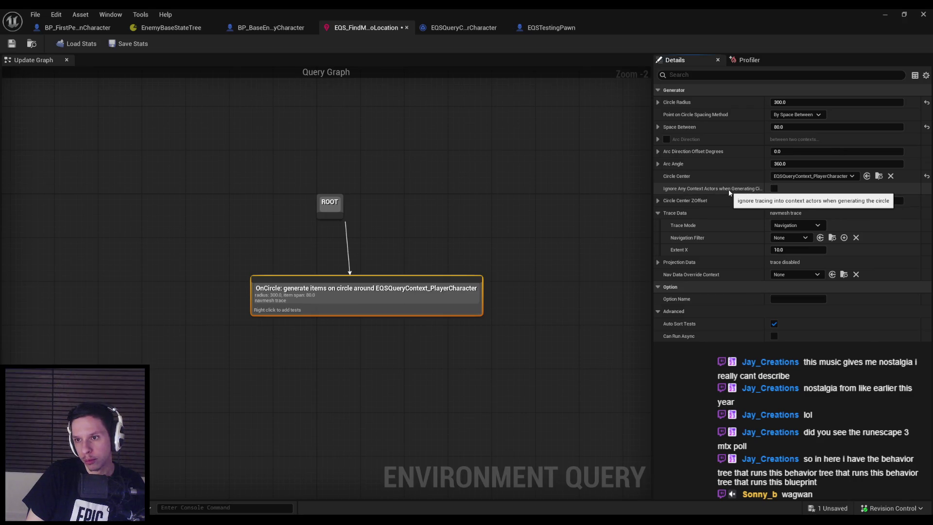
# Add a Distance test to the OnCircle generator and select it
pyautogui.moveTo(449, 290); pyautogui.dragTo(417, 290)
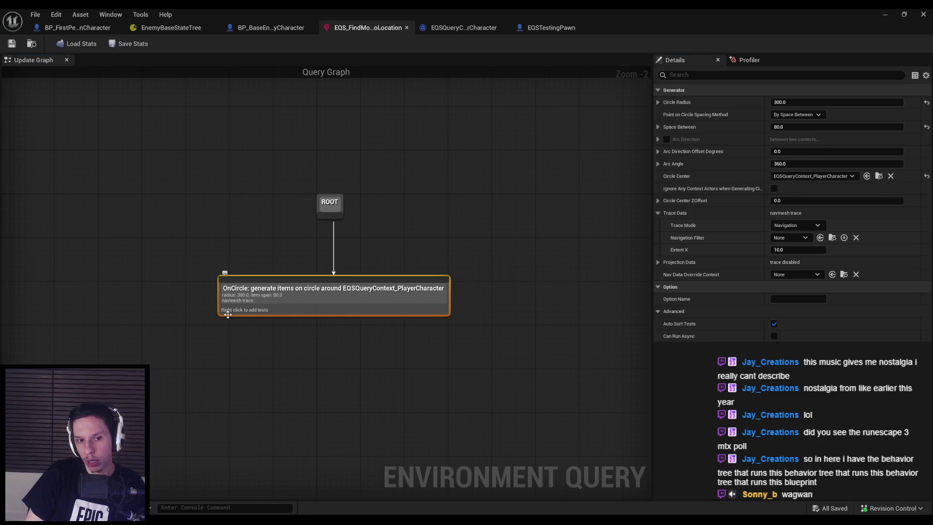
pyautogui.rightClick(243, 316)
pyautogui.moveTo(292, 405)
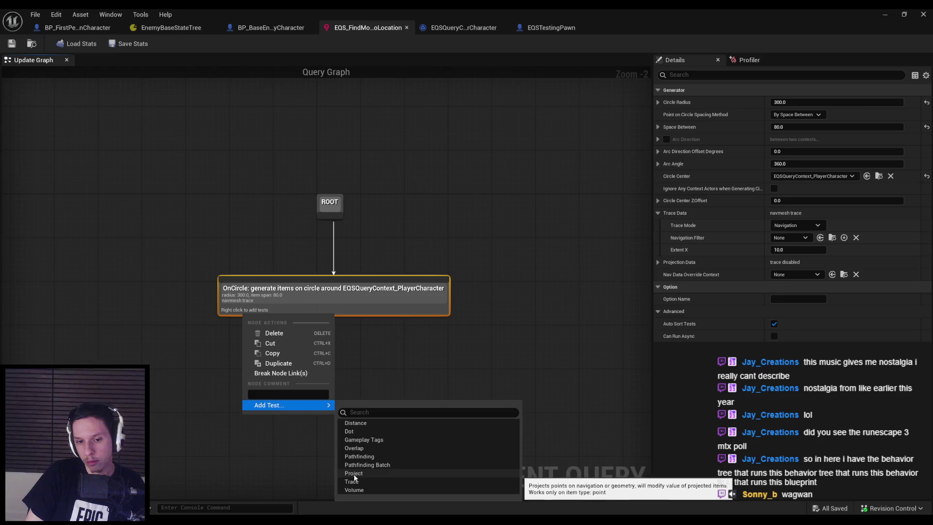
pyautogui.click(352, 421)
pyautogui.click(265, 323)
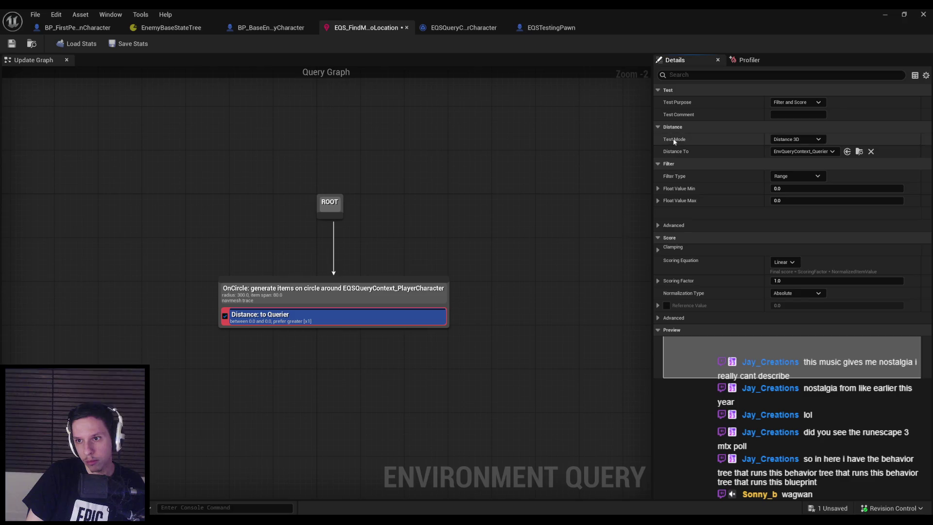
# Set the Distance test's filter type to Minimum at 300, then return to the level
pyautogui.click(793, 176)
pyautogui.click(794, 191)
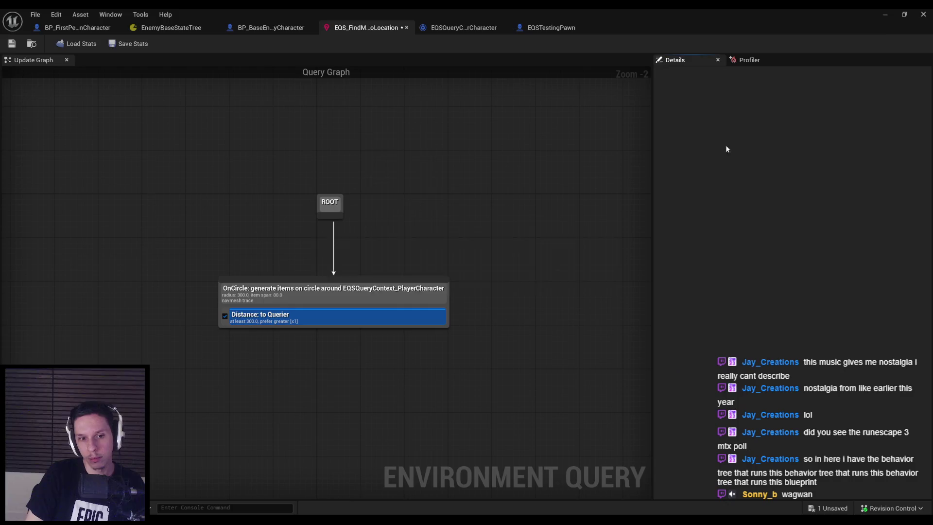
pyautogui.click(889, 18)
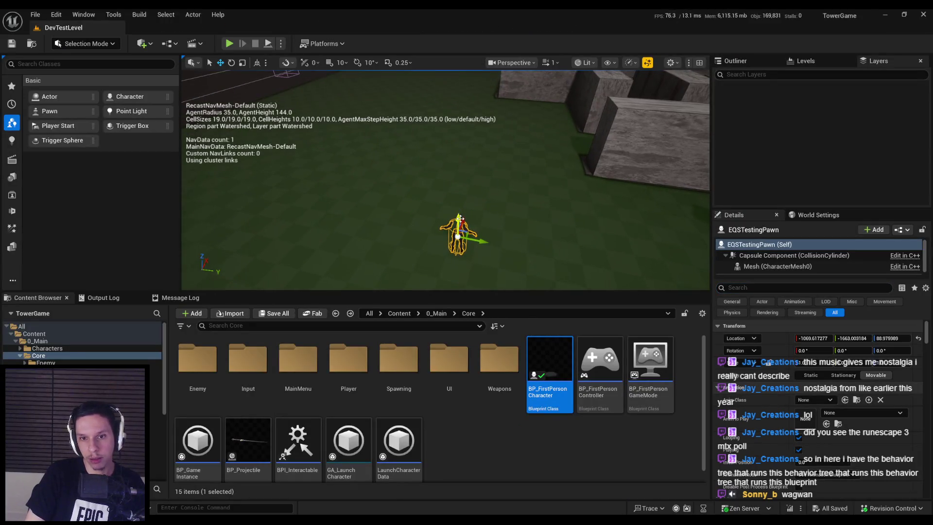
# Delete EQSTestingPawn despite its references, hide the navmesh, and start Play
pyautogui.press('Delete')
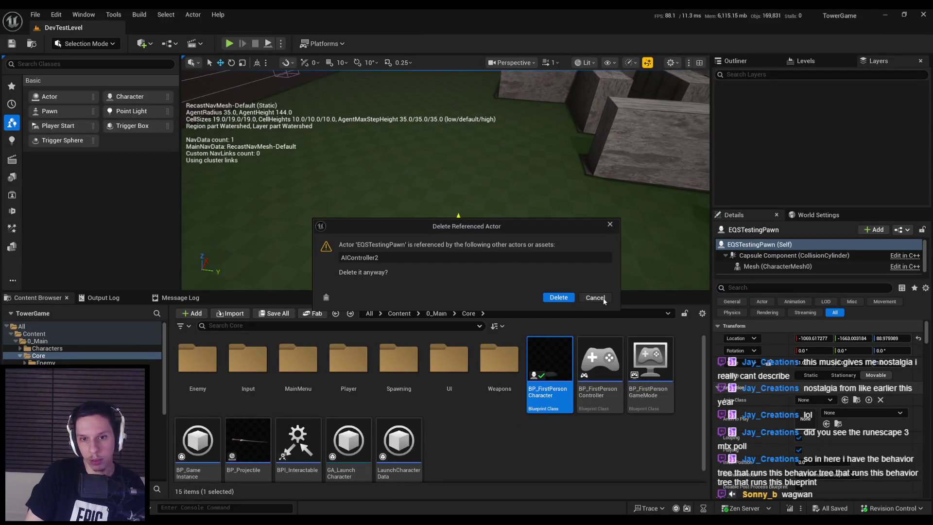
pyautogui.click(595, 298)
pyautogui.press('Delete')
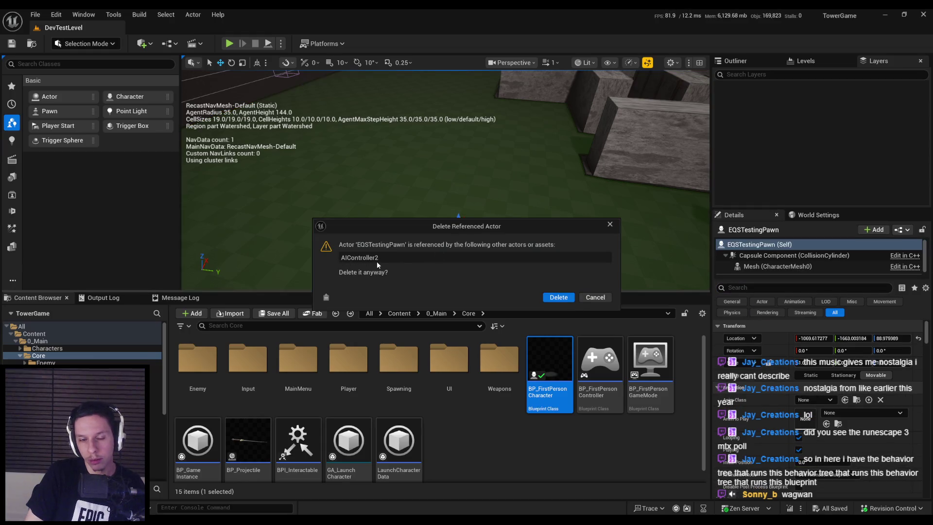
pyautogui.click(595, 297)
pyautogui.press('p')
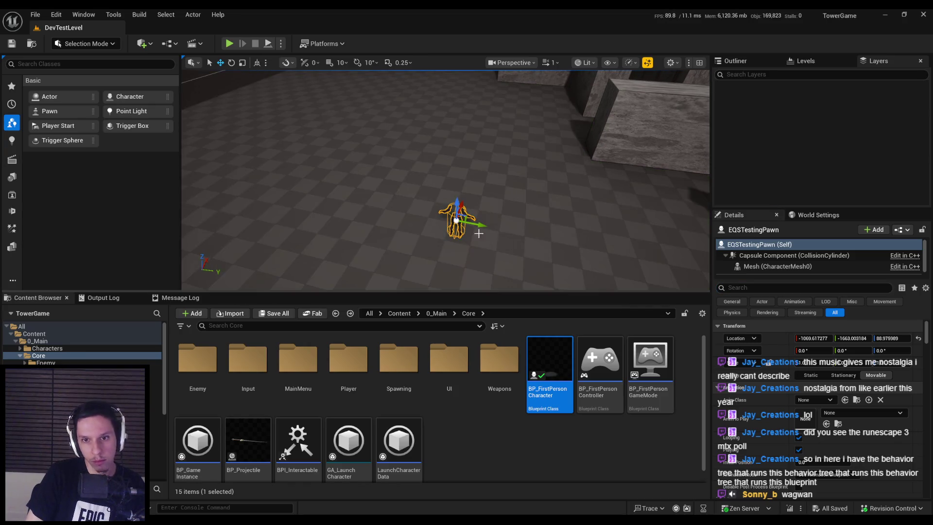
pyautogui.press('Delete')
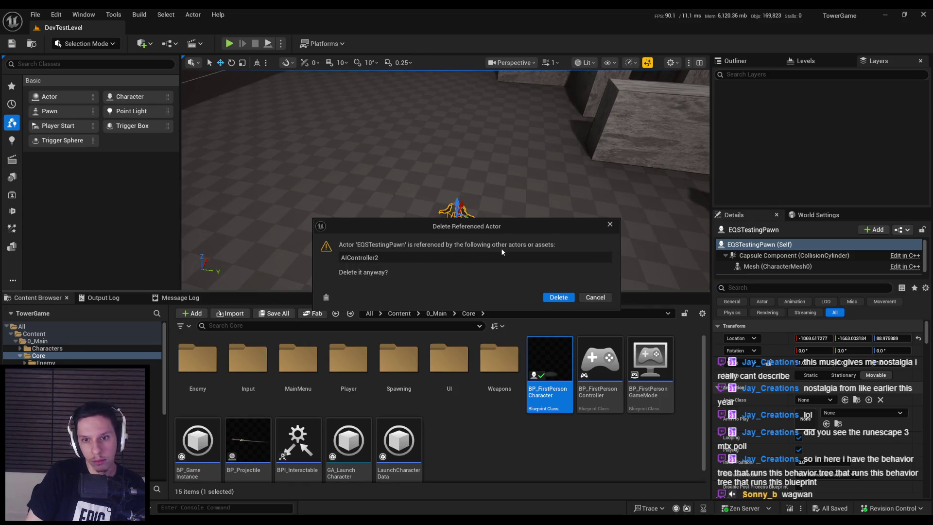
pyautogui.click(559, 297)
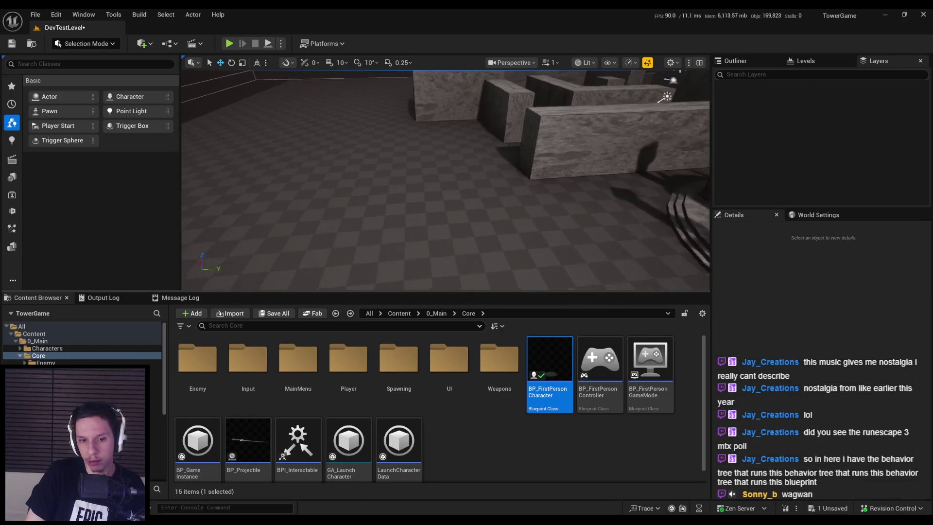
pyautogui.click(229, 45)
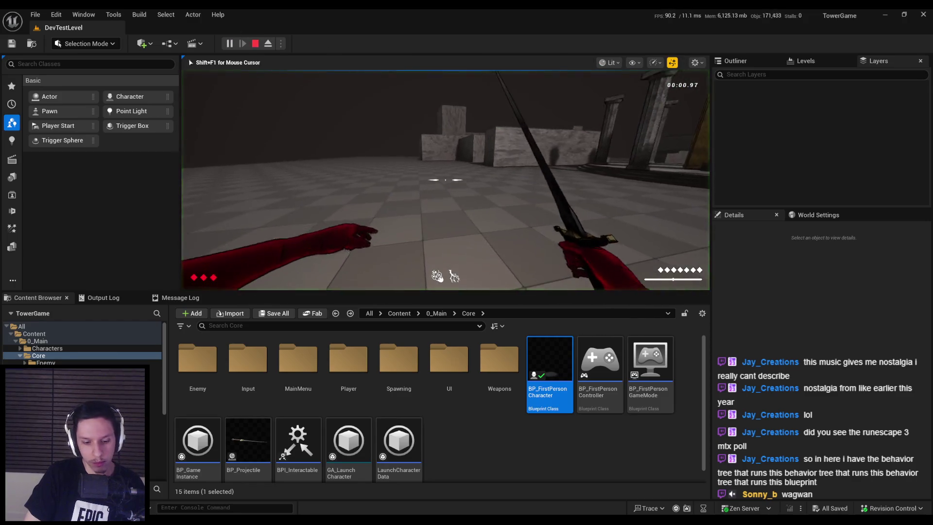
# In play, show the gameplay debugger without navmesh, walk to the EQS point ring, then stop
pyautogui.press('F11')
pyautogui.press("'")
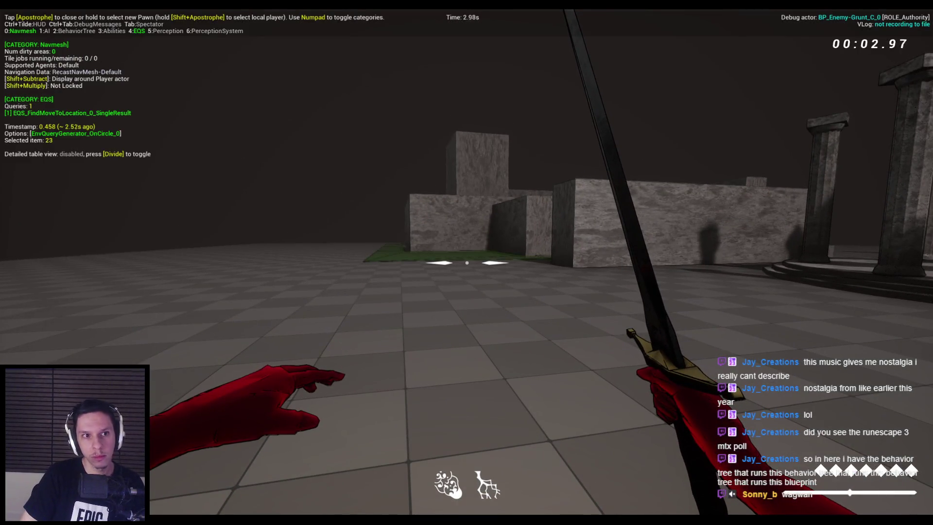
pyautogui.press('KP_0')
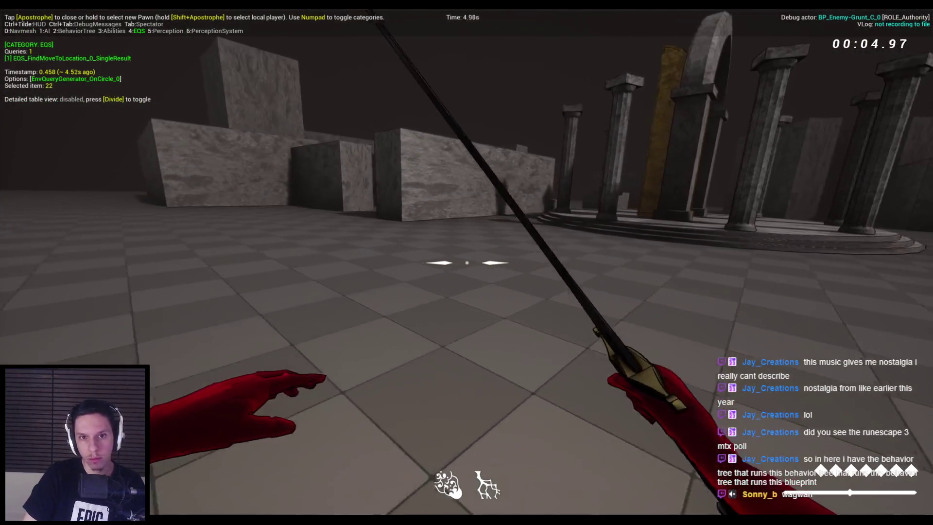
pyautogui.press('w')
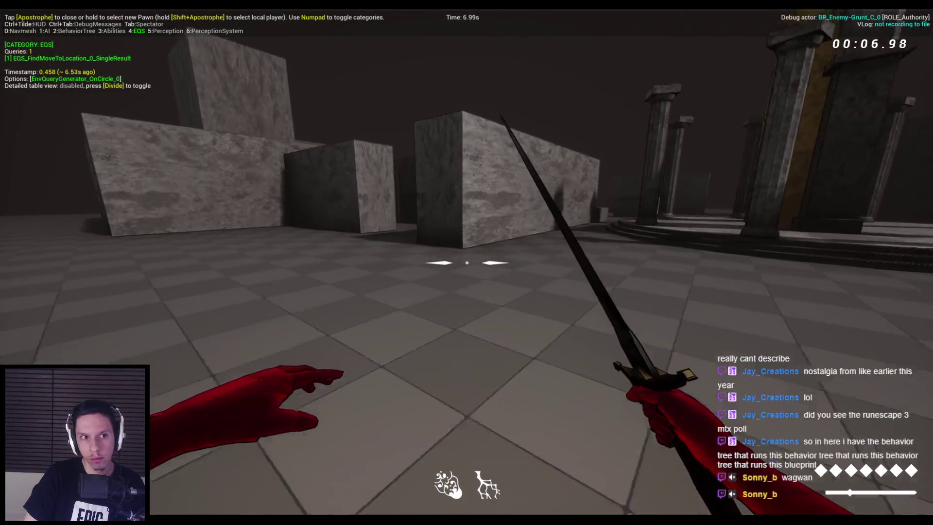
pyautogui.press('w')
pyautogui.press('space')
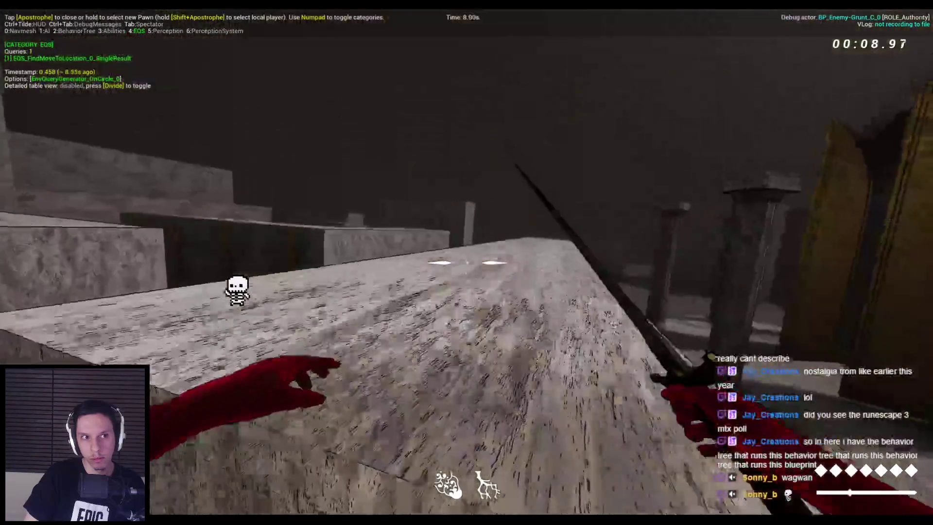
pyautogui.press('w')
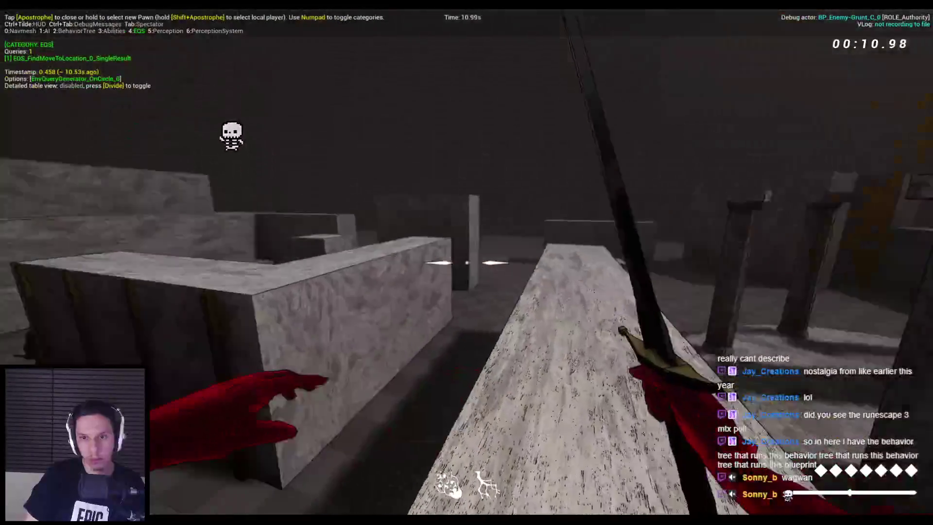
pyautogui.press('w')
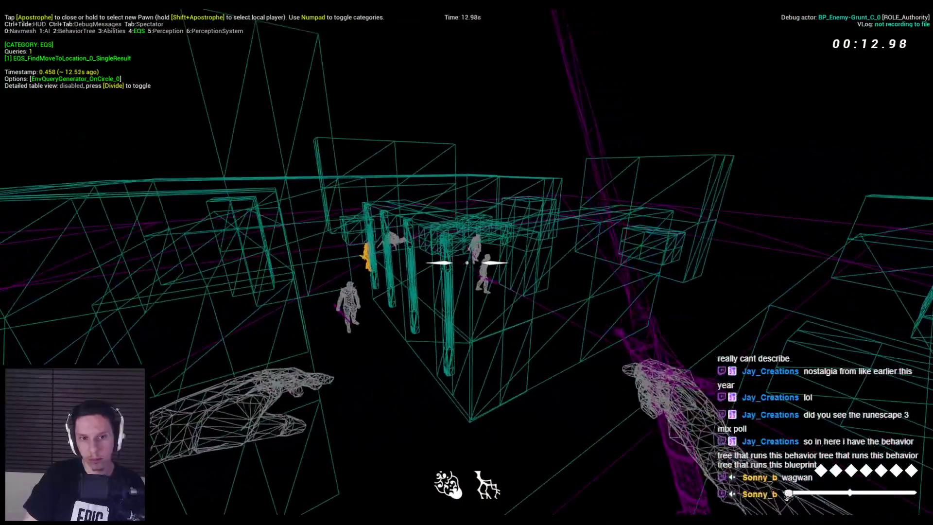
pyautogui.press('w')
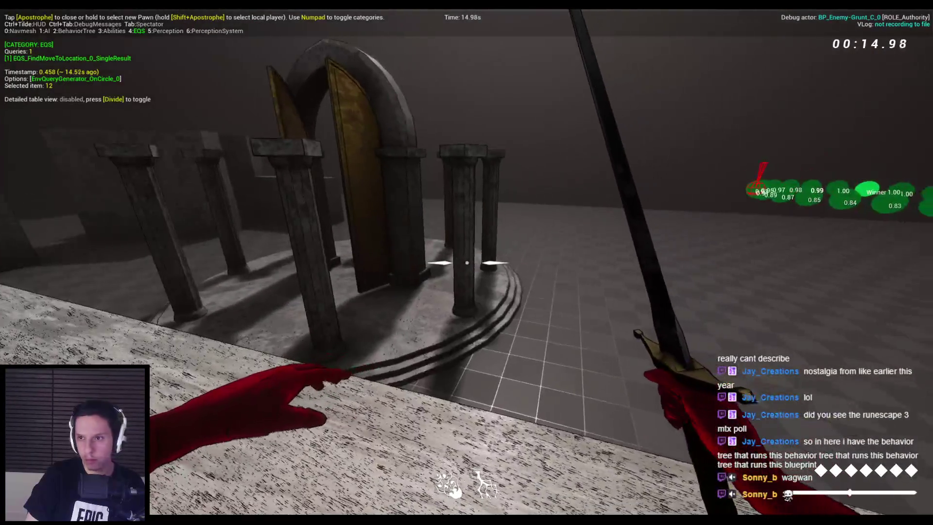
pyautogui.press('w')
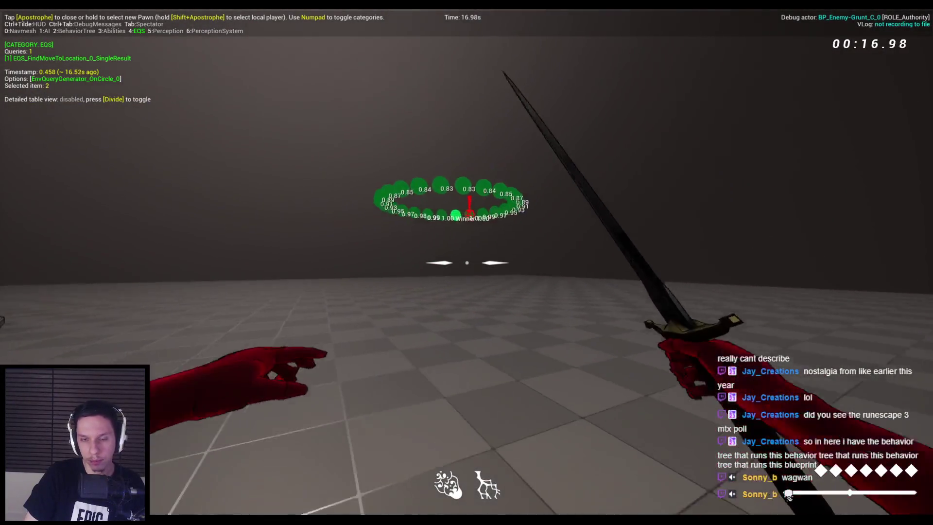
pyautogui.press('w')
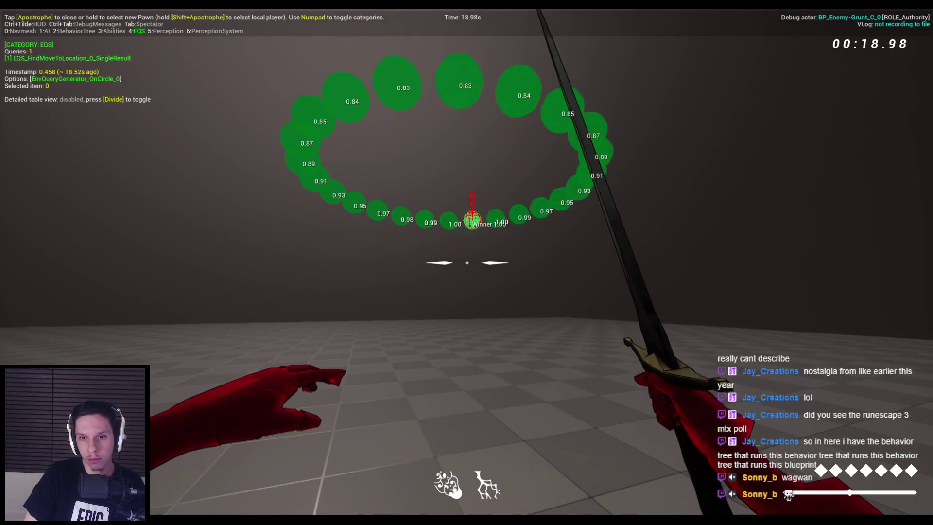
pyautogui.press('Escape')
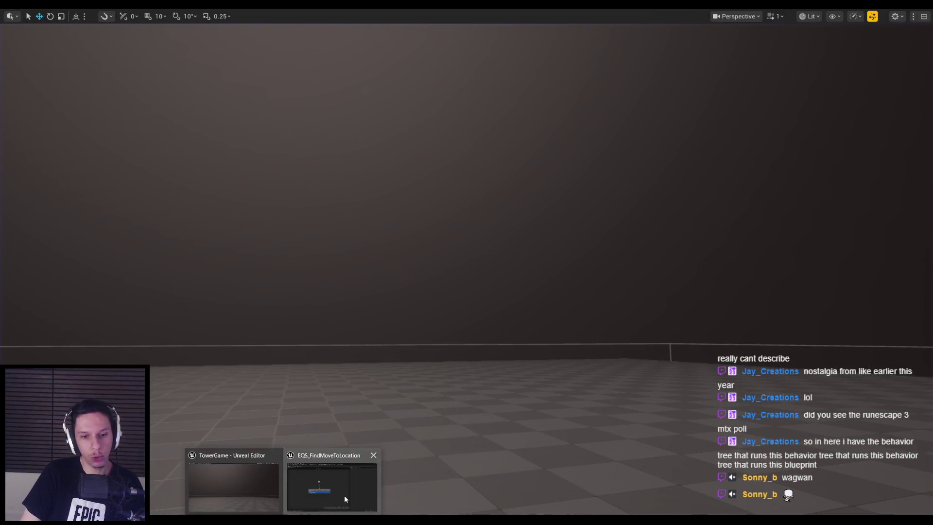
# Delete the Distance to Querier test from the circle generator in EQS_FindMoveToLocation
pyautogui.click(344, 494)
pyautogui.click(295, 321)
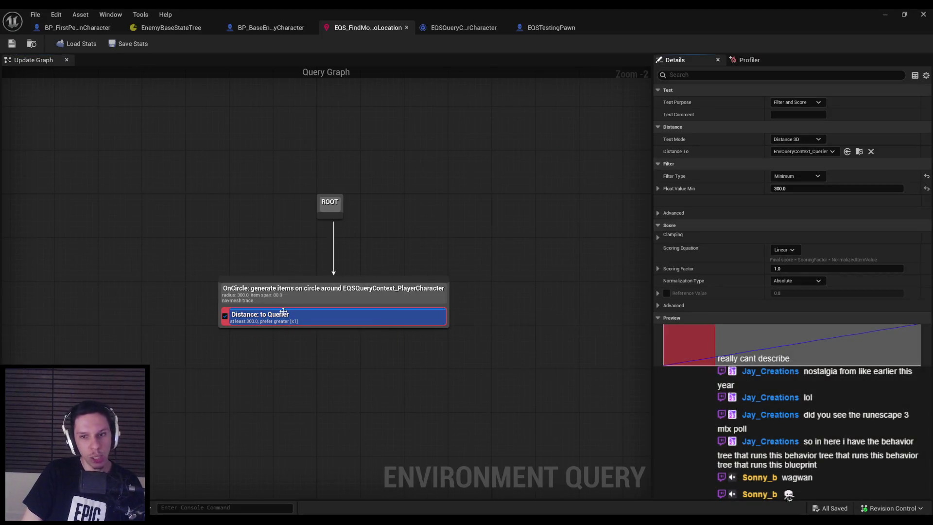
pyautogui.press('Delete')
pyautogui.click(295, 296)
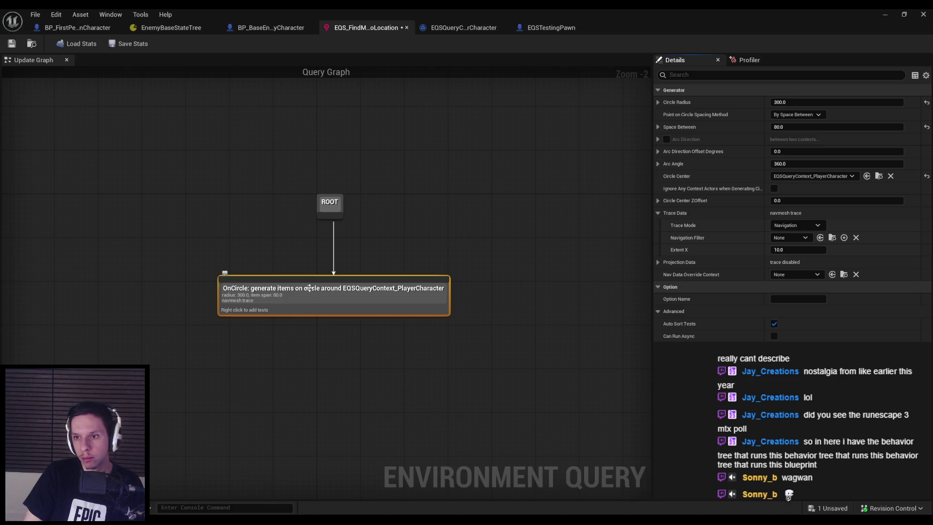
# Keep Trace Mode on Navigation with no navigation filter, and open EQSQueryContext_PlayerCharacter
pyautogui.click(799, 227)
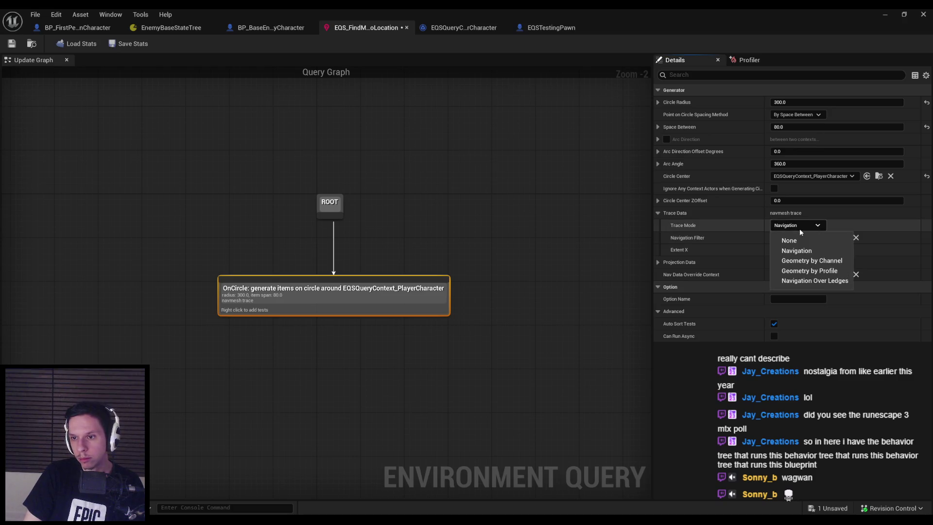
pyautogui.click(800, 228)
pyautogui.click(788, 238)
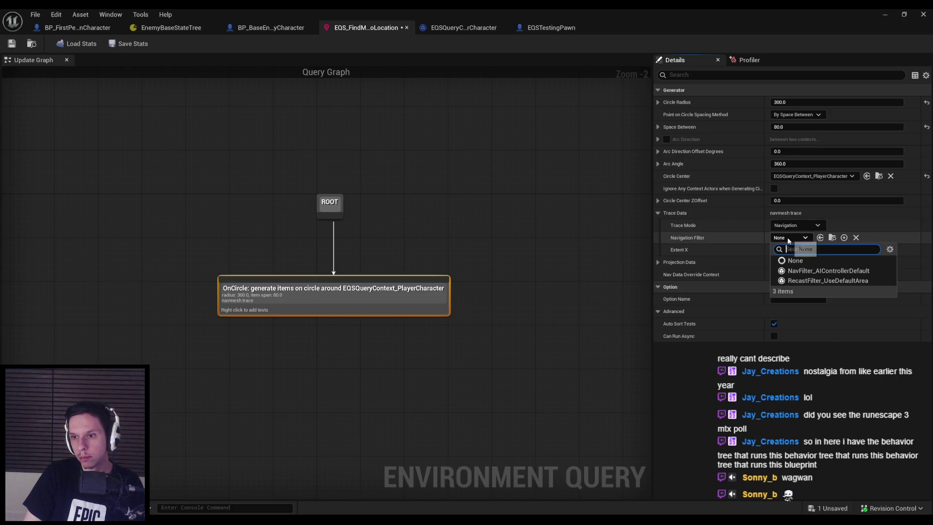
pyautogui.click(788, 240)
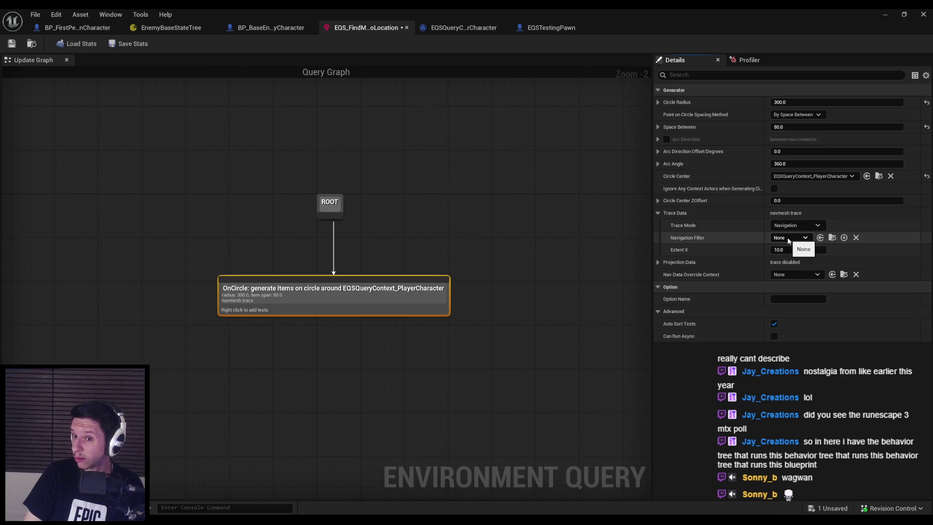
pyautogui.click(459, 29)
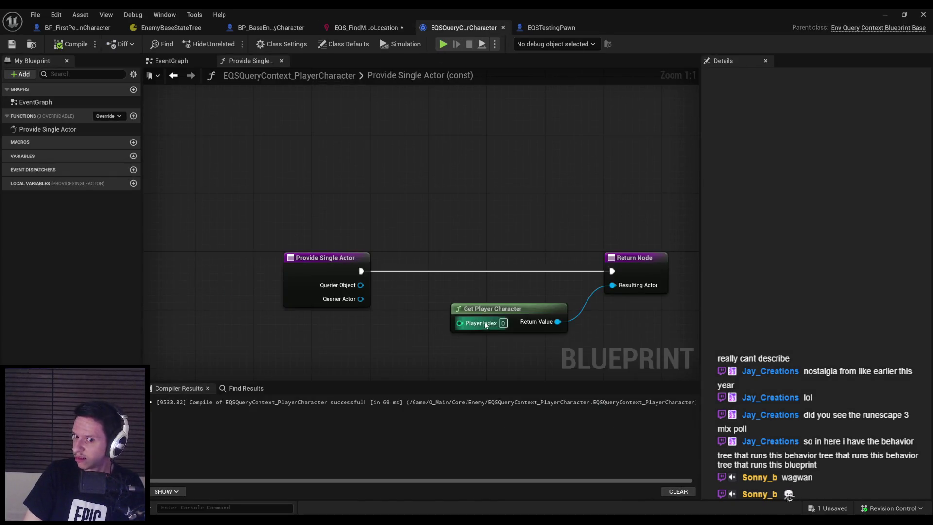
# Review the context, enemy and first-person character blueprints, including the first-person Class Defaults
pyautogui.press('Home')
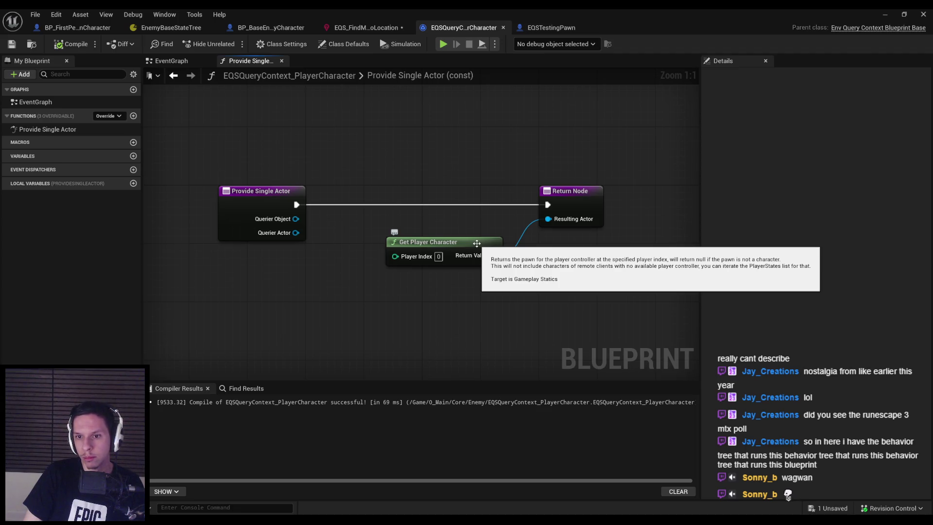
pyautogui.click(258, 28)
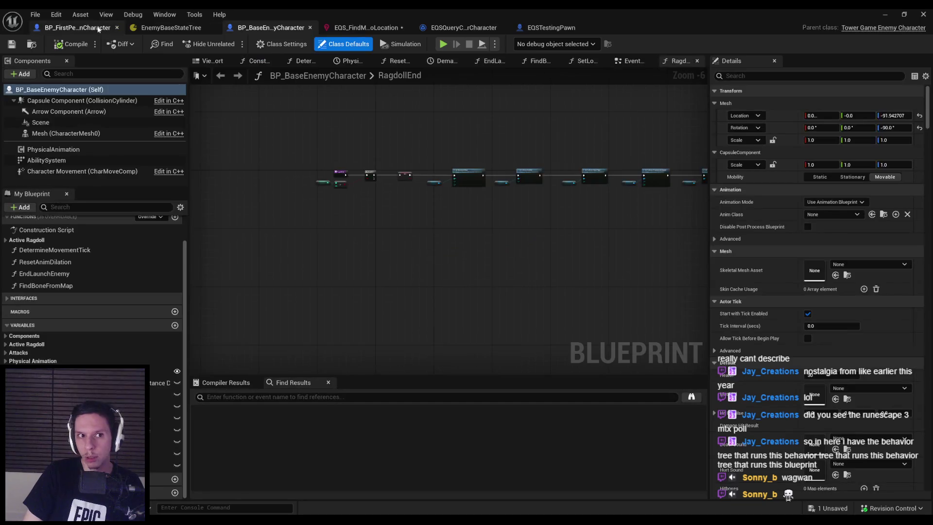
pyautogui.click(97, 29)
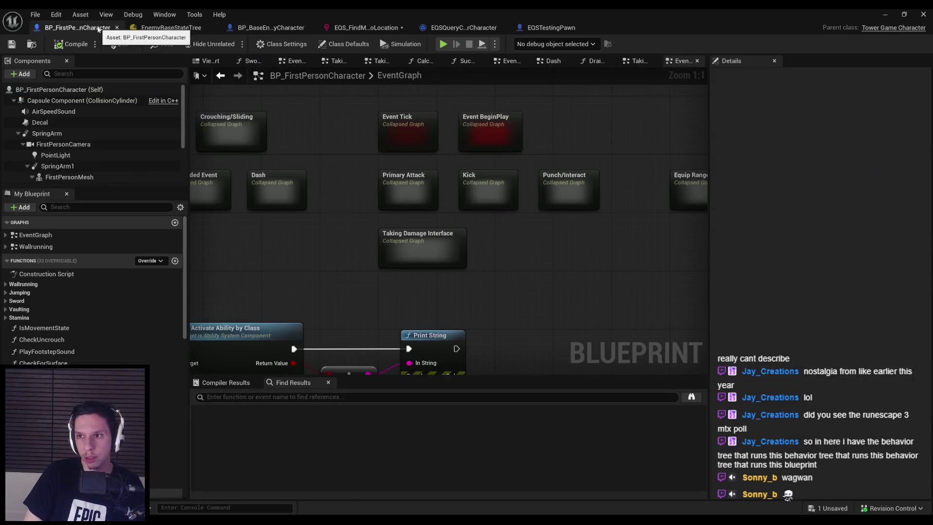
pyautogui.click(344, 44)
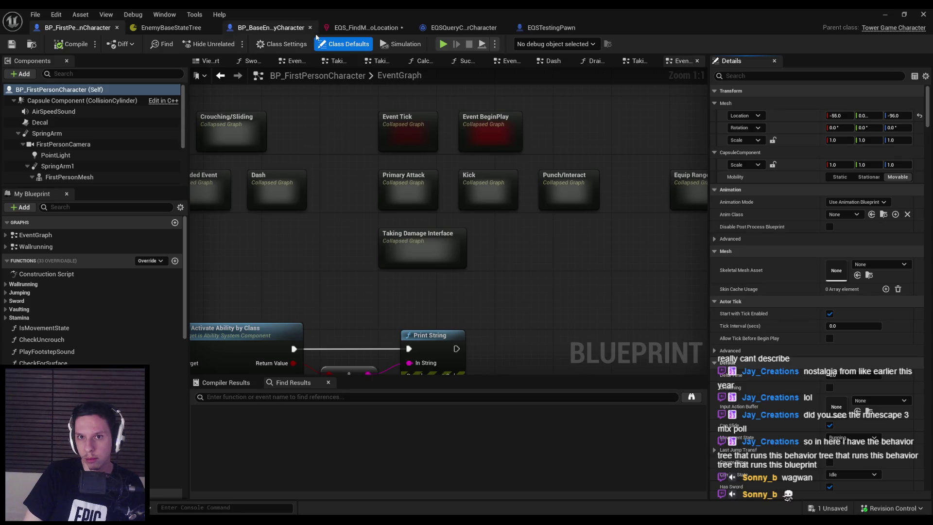
pyautogui.click(534, 29)
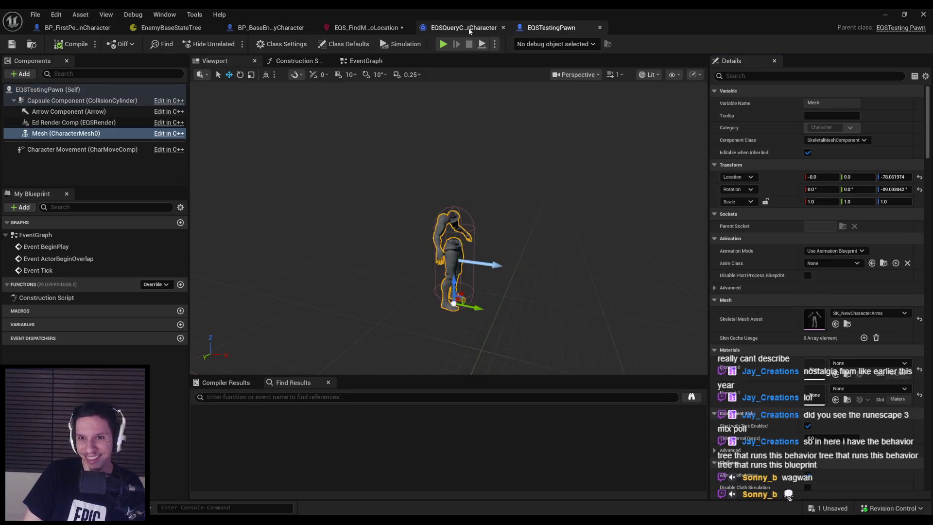
pyautogui.click(464, 29)
# Save the EQS_FindMoveToLocation query and switch to the EnemyBaseStateTree
pyautogui.click(373, 27)
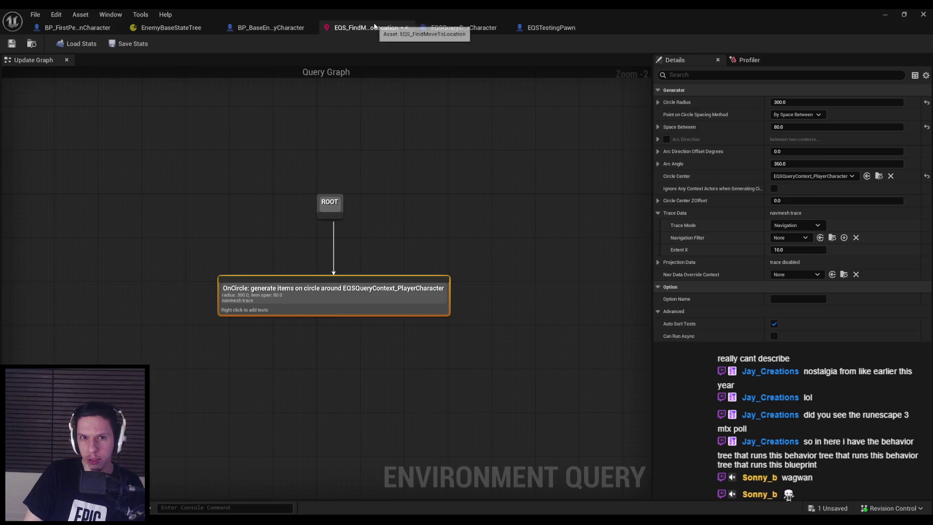
pyautogui.hotkey('ctrl', 's')
pyautogui.click(267, 27)
pyautogui.click(171, 27)
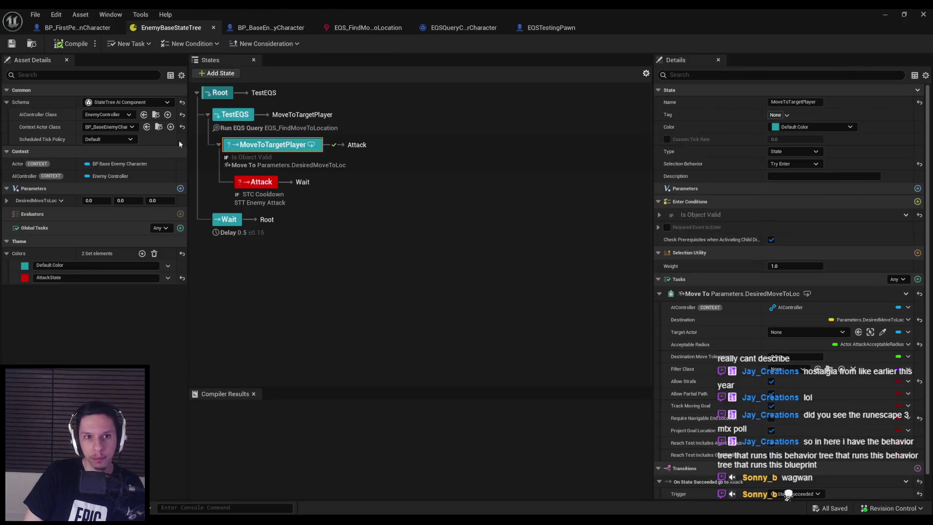
# Set the TestEQS state's Selection Behavior to Try Enter and start a Play-in-Editor session
pyautogui.click(239, 115)
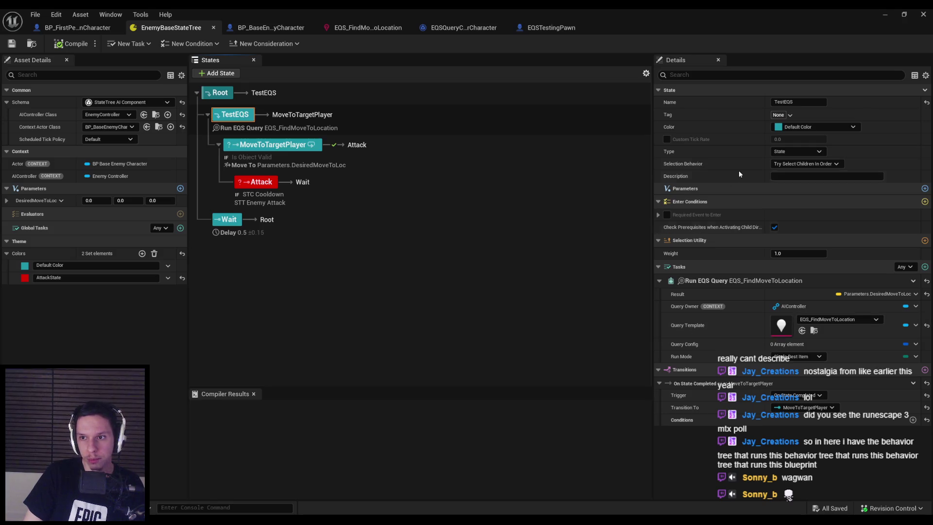
pyautogui.click(832, 162)
pyautogui.click(797, 180)
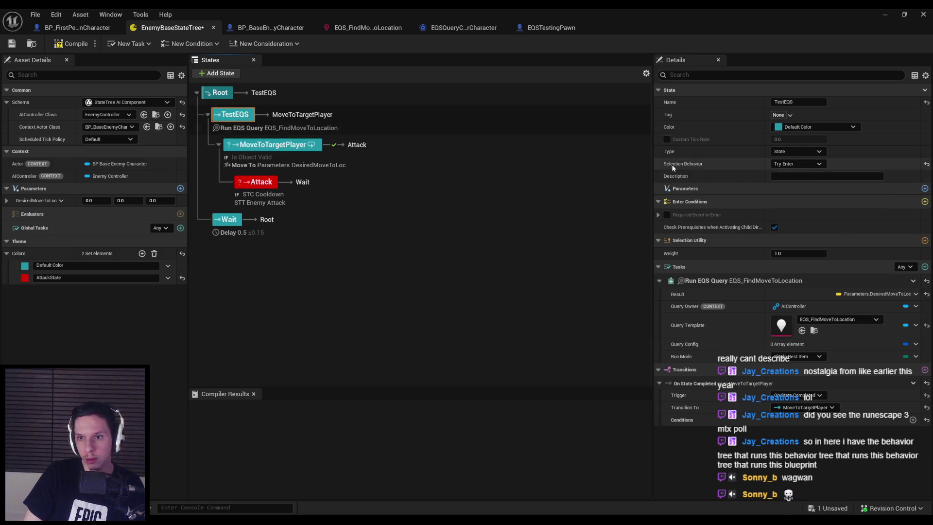
pyautogui.click(888, 15)
pyautogui.hotkey('alt', 'p')
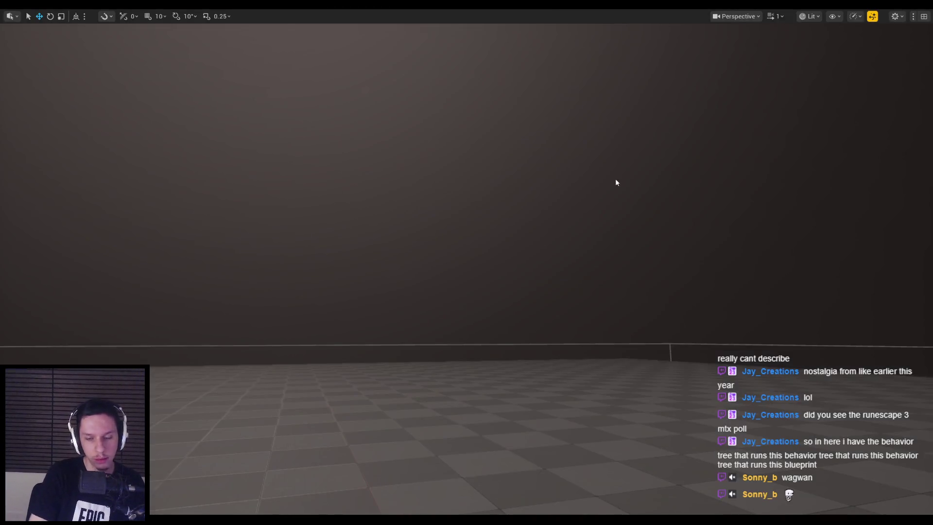
# Watch the enemies with the gameplay debugger and navmesh shown, then stop and reopen EnemyBaseStateTree
pyautogui.press("'")
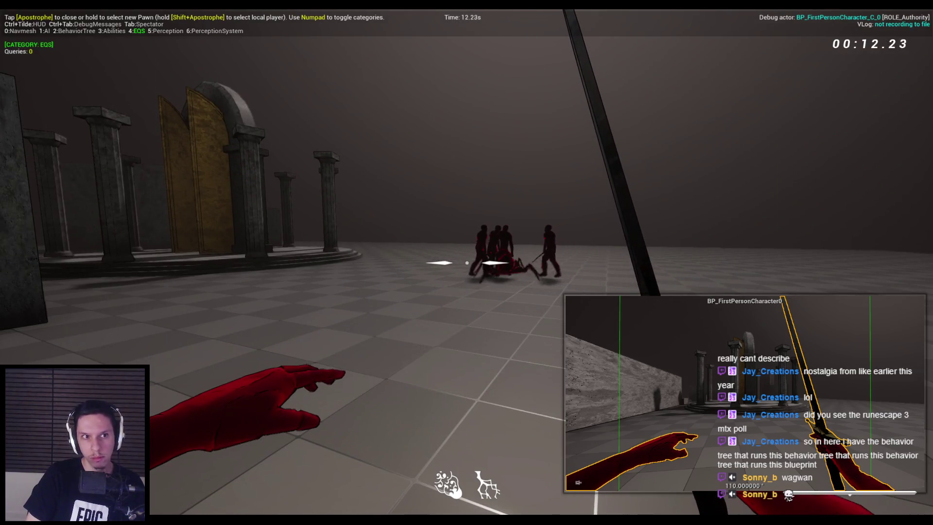
pyautogui.press('KP_0')
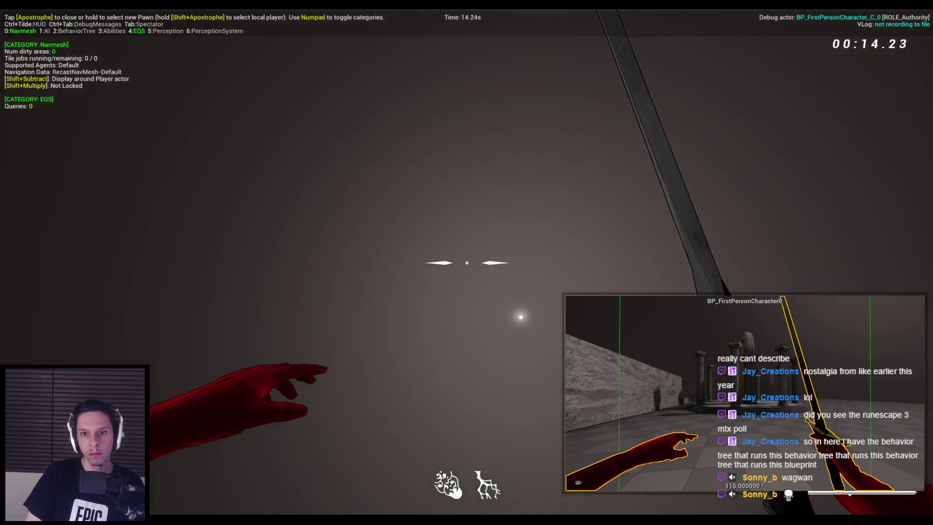
pyautogui.press('F1')
pyautogui.press('F3')
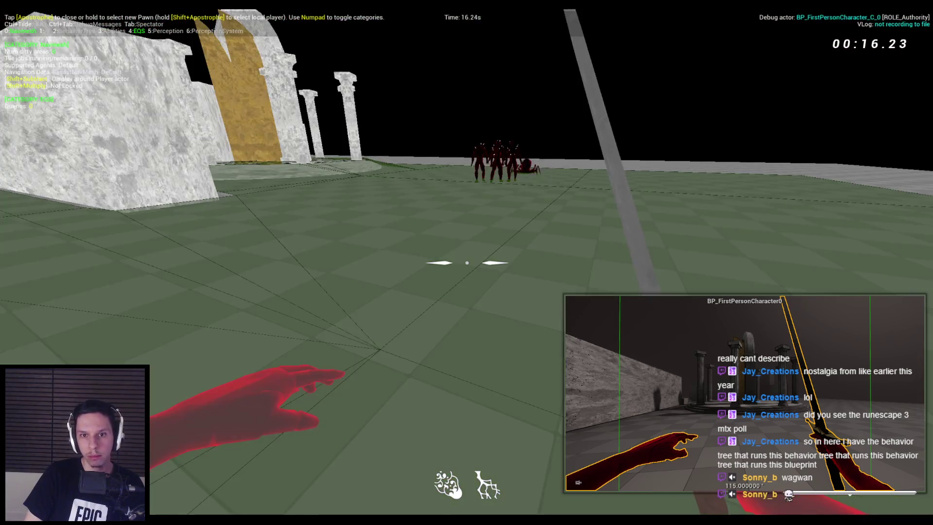
pyautogui.press('F3')
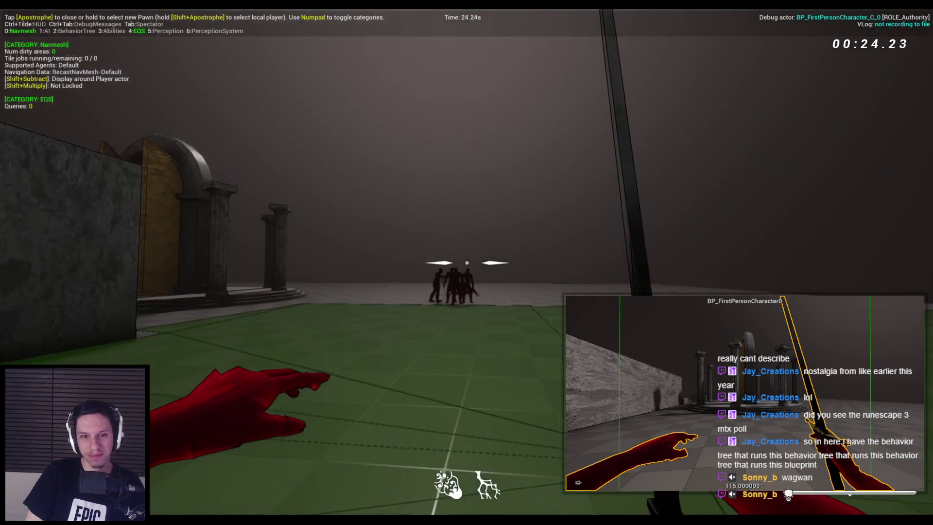
pyautogui.press('Escape')
pyautogui.click(321, 492)
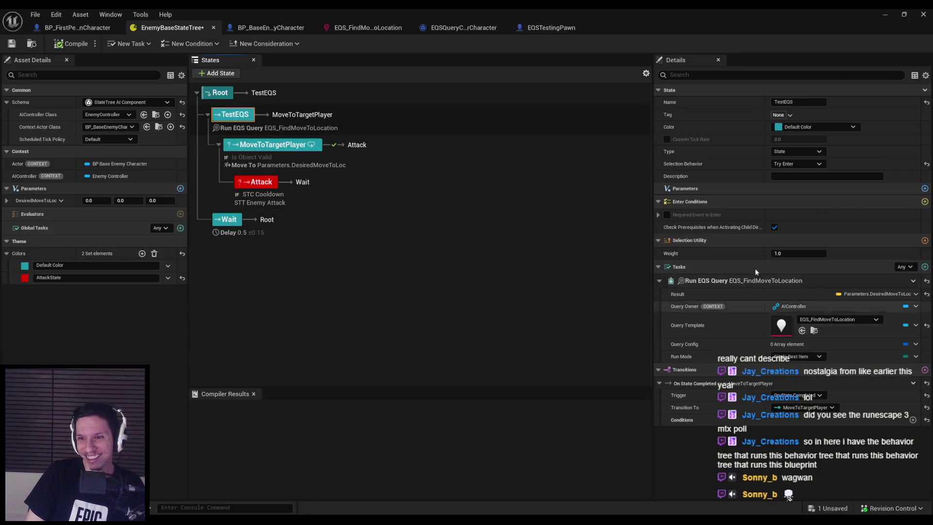
# Move MoveToTargetPlayer out from under TestEQS to sit beside it, and save the State Tree
pyautogui.click(796, 165)
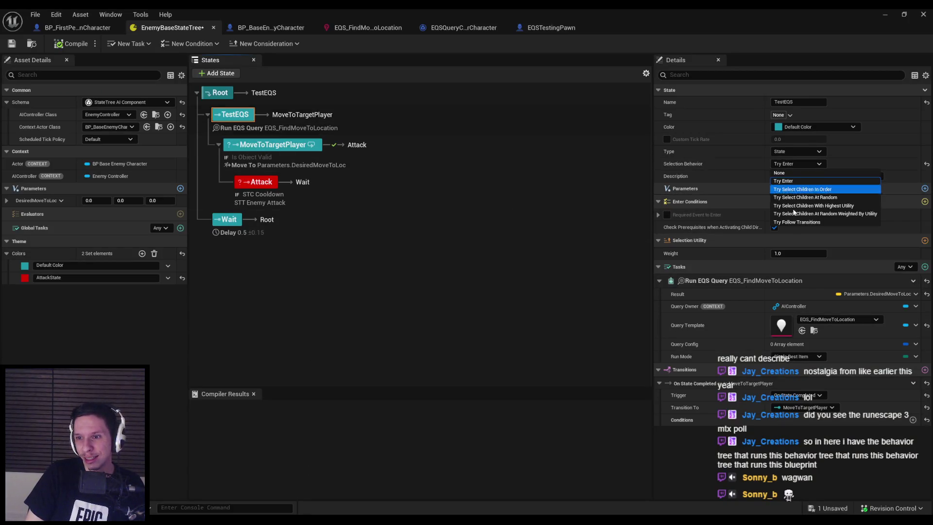
pyautogui.press('Escape')
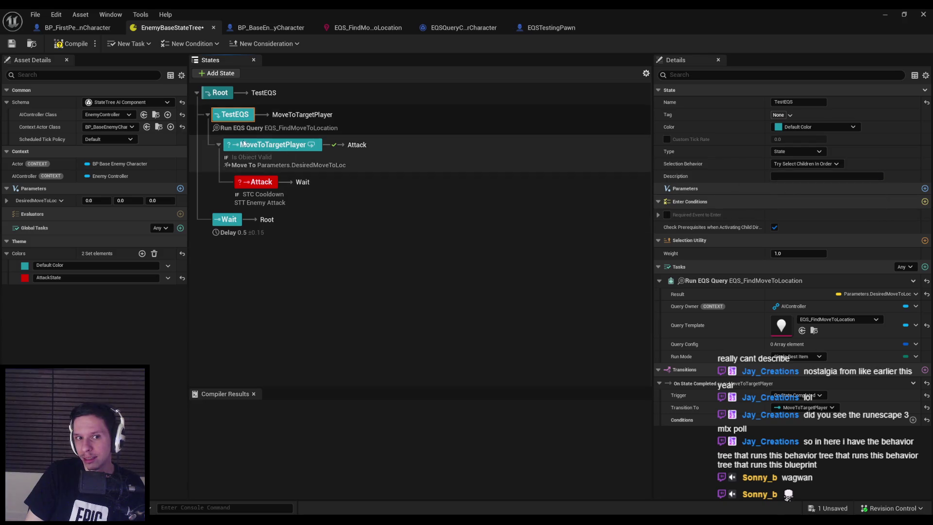
pyautogui.click(248, 146)
pyautogui.moveTo(218, 139); pyautogui.dragTo(219, 142)
pyautogui.hotkey('ctrl', 's')
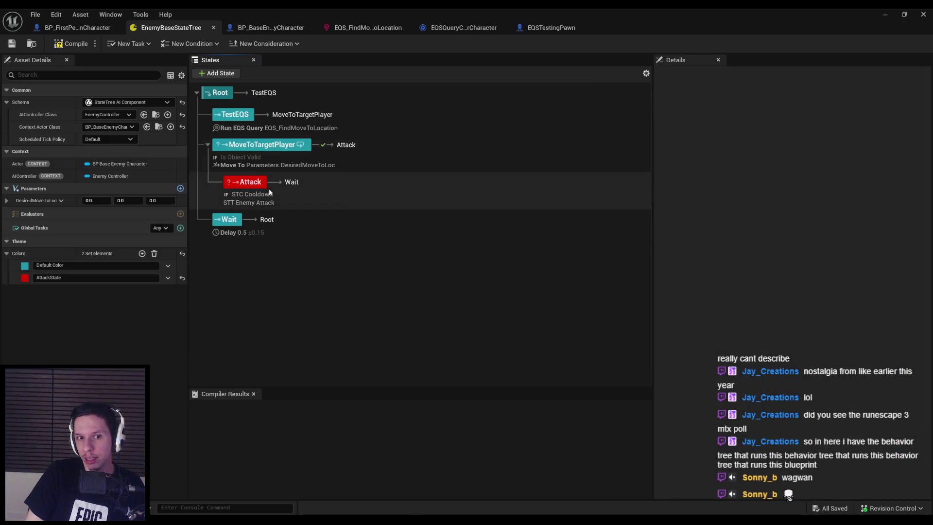
pyautogui.click(887, 14)
# Play the level with the gameplay debugger overlay, then stop and reopen EnemyBaseStateTree
pyautogui.hotkey('alt', 'p')
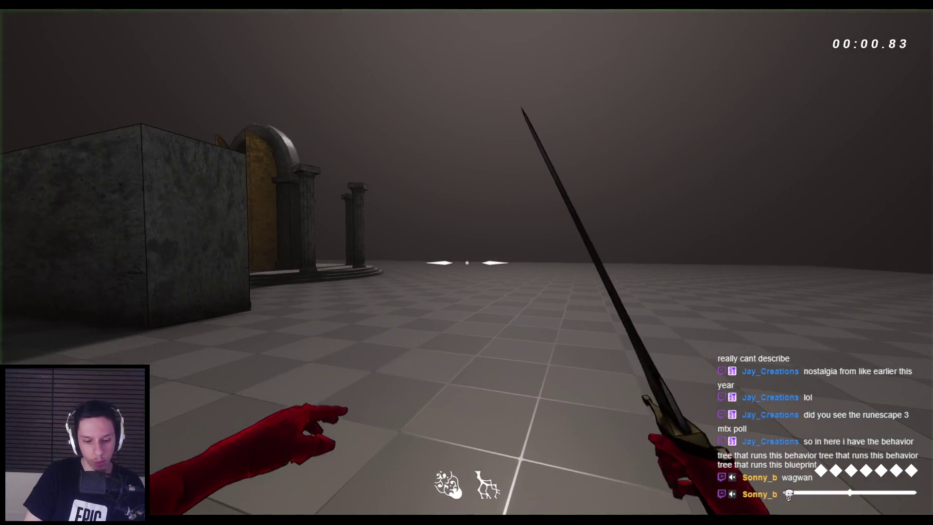
pyautogui.press("'")
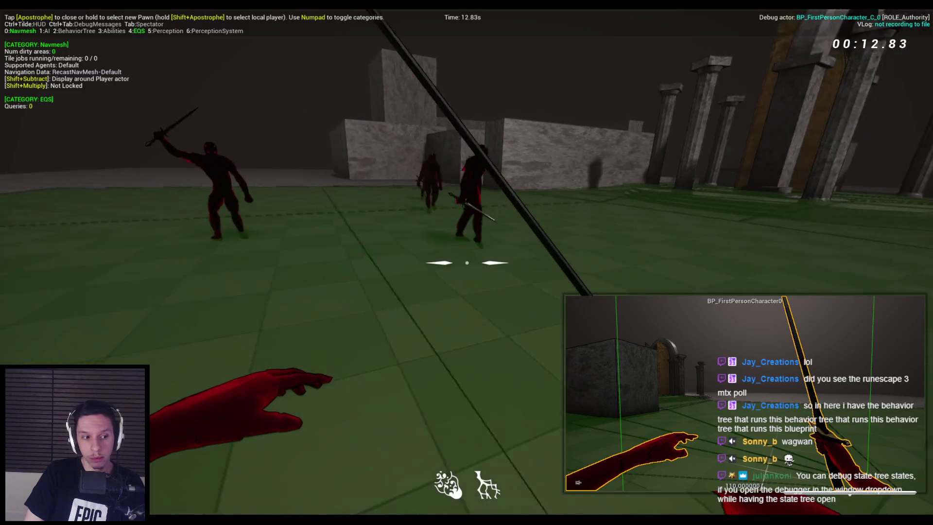
pyautogui.press('Escape')
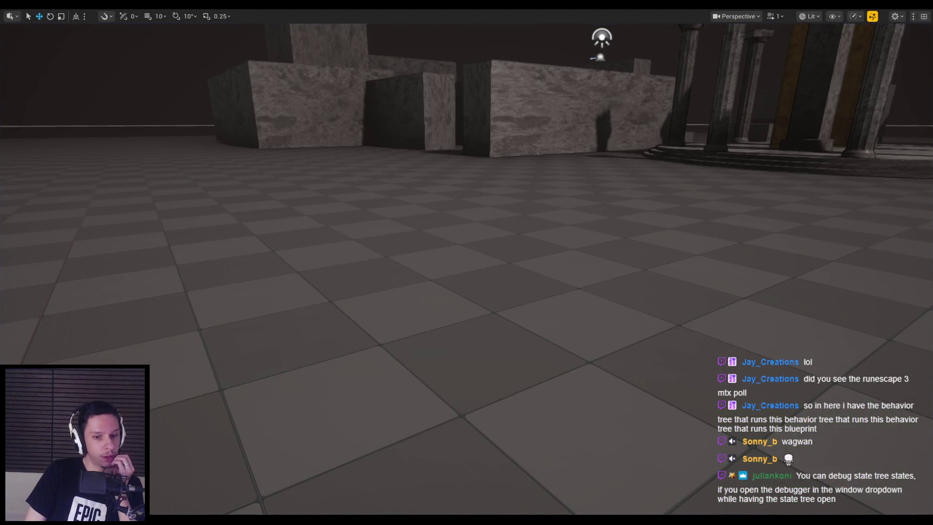
pyautogui.click(319, 498)
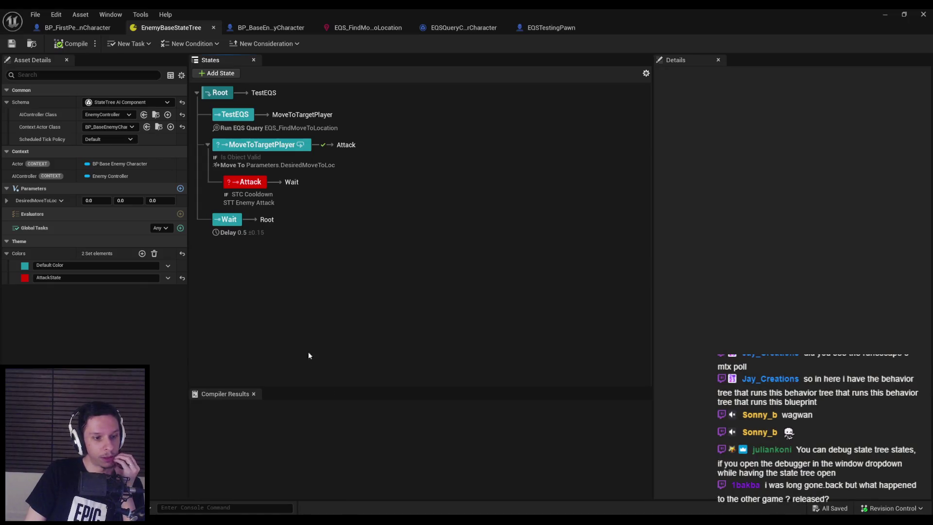
# Show the TestEQS state's Details, then switch to the EQS Quick Start docs in Chrome
pyautogui.click(253, 125)
pyautogui.click(271, 278)
pyautogui.click(228, 121)
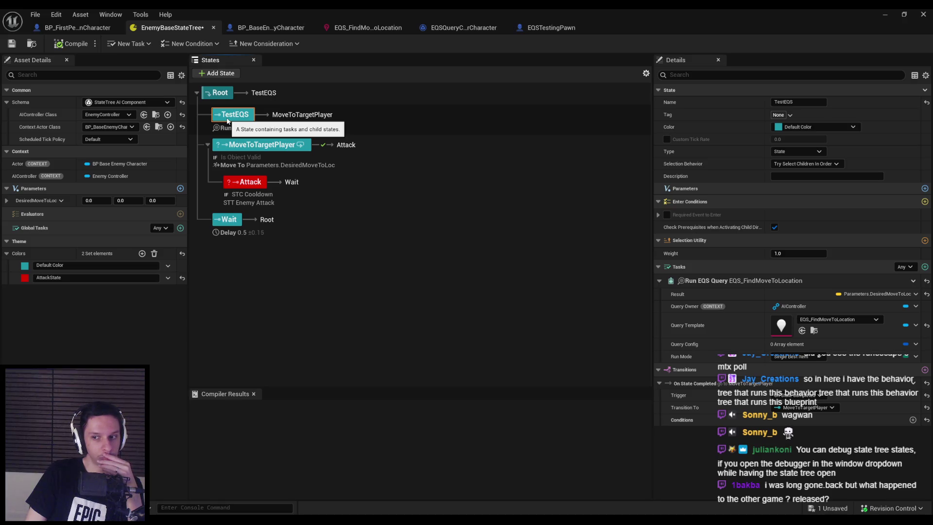
pyautogui.hotkey('alt', 'Tab')
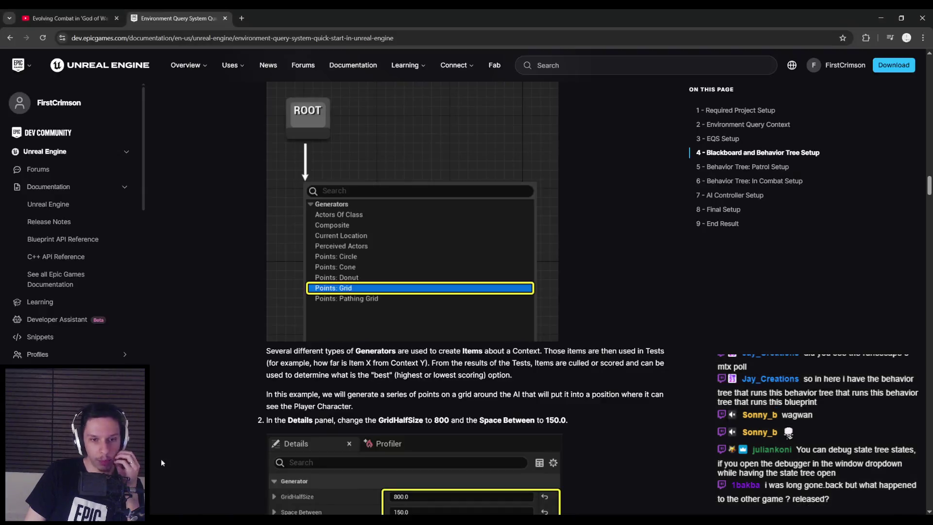
# Go to the top of the Environment Query System page and highlight its opening EQS definition
pyautogui.scroll(7, 177, 339)
pyautogui.scroll(10, 178, 344)
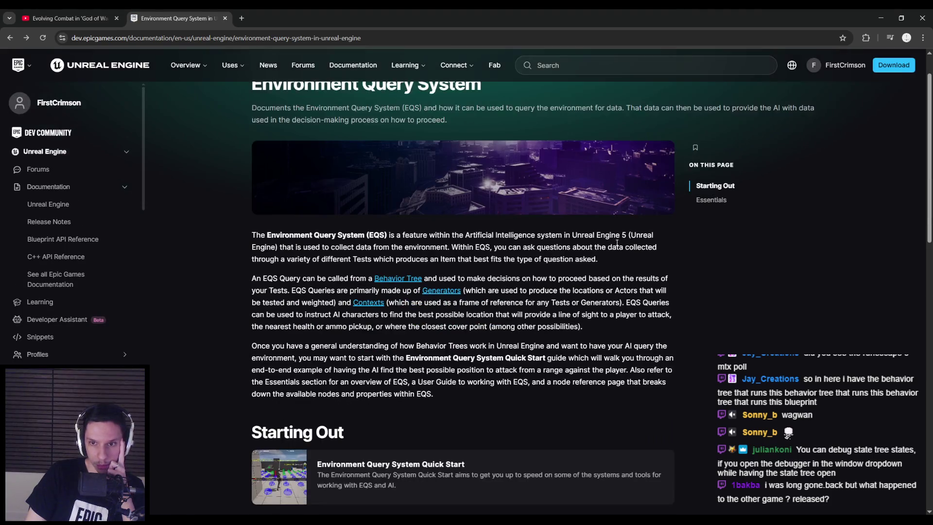
pyautogui.moveTo(325, 232); pyautogui.dragTo(419, 248)
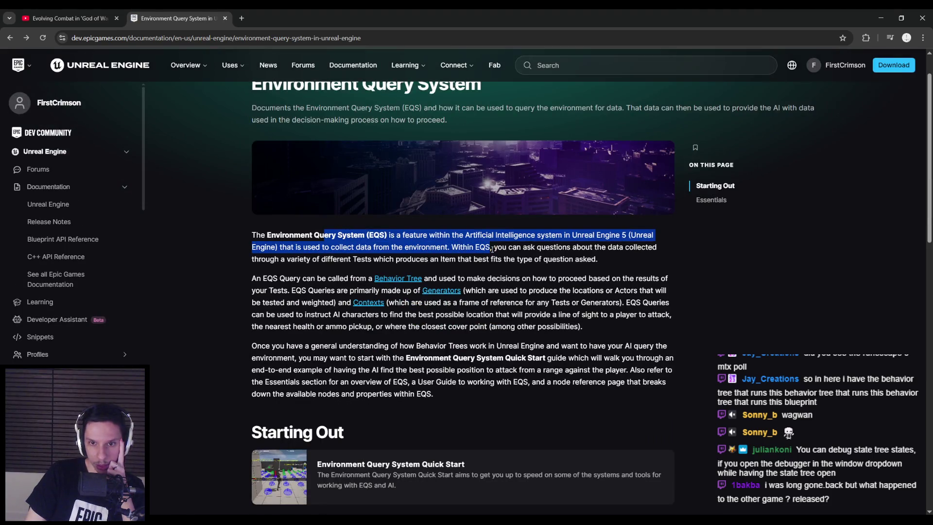
pyautogui.click(401, 257)
pyautogui.scroll(-1, 340, 243)
pyautogui.moveTo(306, 233); pyautogui.dragTo(517, 232)
pyautogui.moveTo(614, 234); pyautogui.dragTo(673, 236)
pyautogui.click(674, 235)
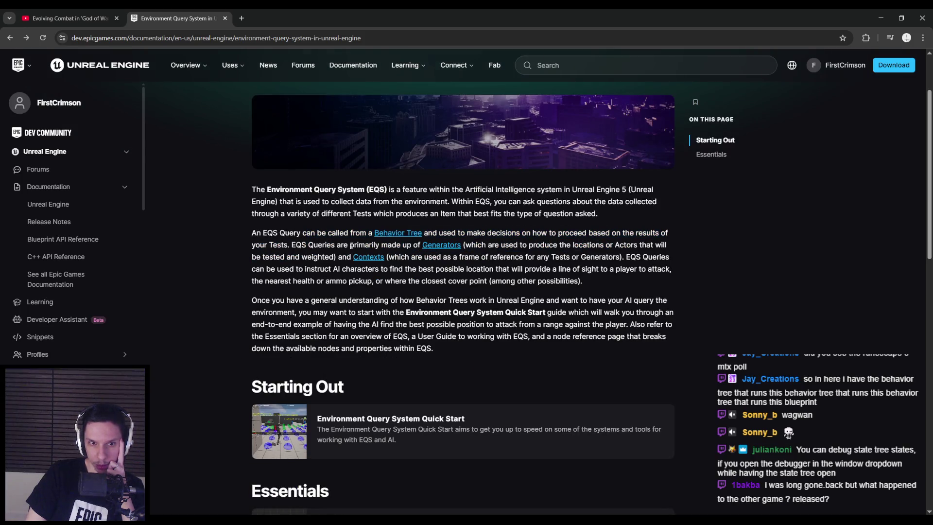
pyautogui.click(482, 245)
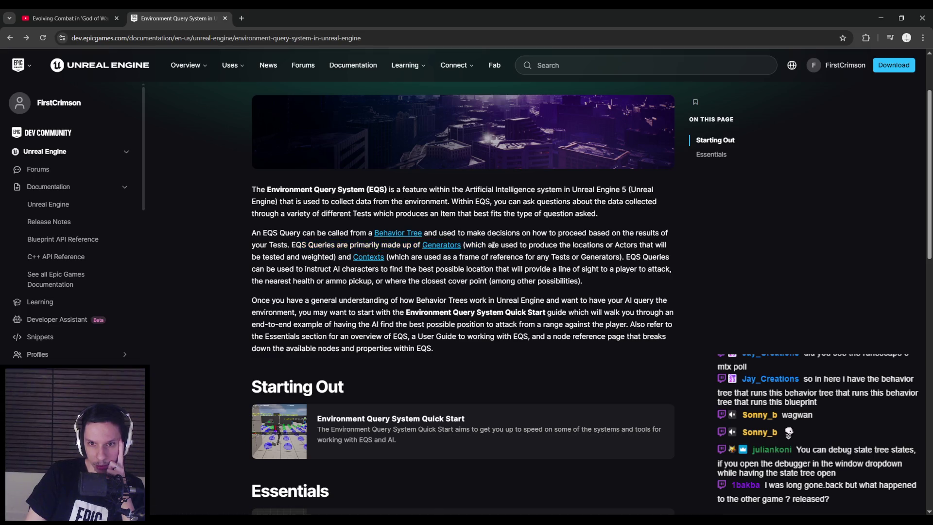
# Read on through the Generators, Contexts and AI query paragraphs, then minimize Chrome
pyautogui.scroll(-1, 479, 245)
pyautogui.moveTo(475, 200)
pyautogui.mouseDown()
pyautogui.moveTo(641, 203)
pyautogui.moveTo(284, 203)
pyautogui.moveTo(324, 212)
pyautogui.mouseUp()
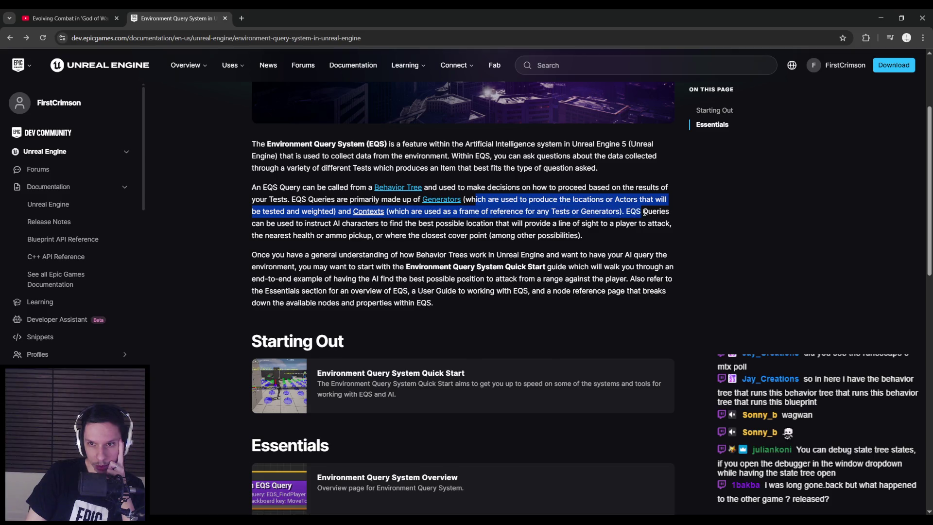
pyautogui.moveTo(644, 212); pyautogui.dragTo(419, 223)
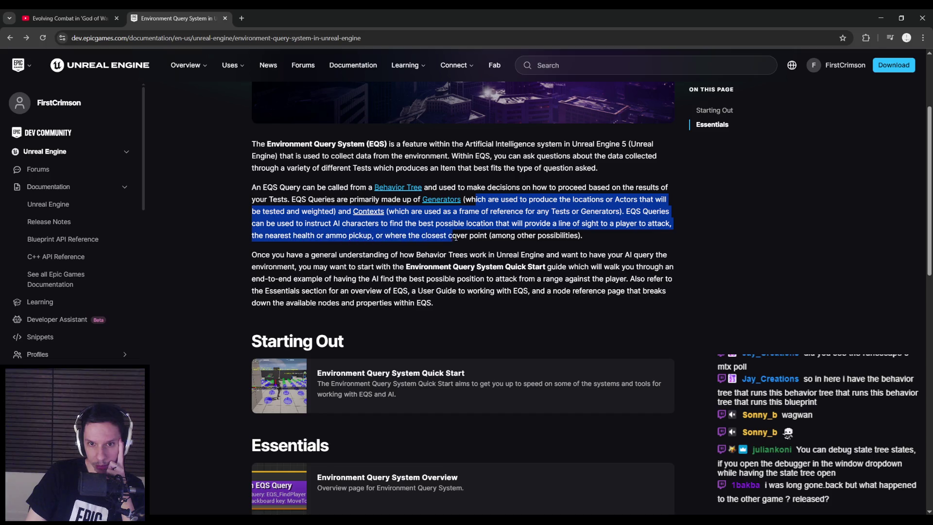
pyautogui.click(599, 241)
pyautogui.scroll(-1, 290, 230)
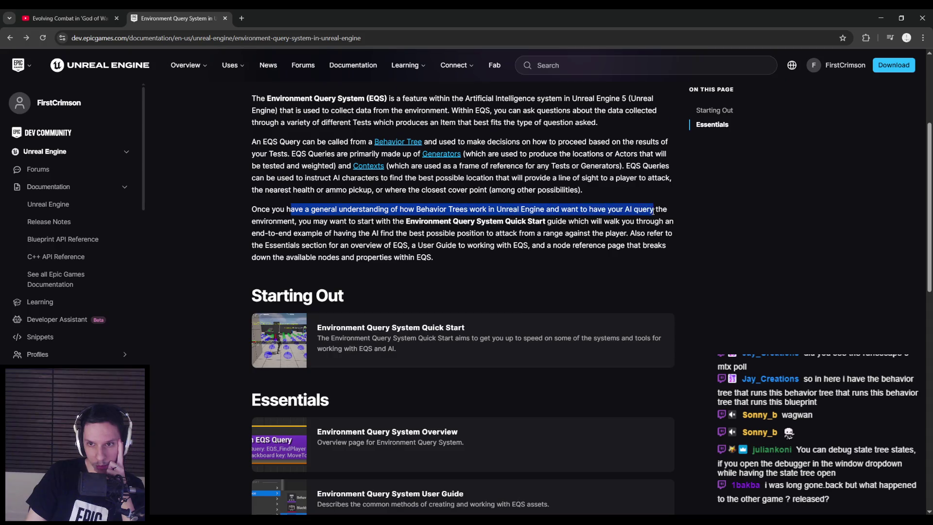
pyautogui.moveTo(646, 224); pyautogui.dragTo(481, 234)
pyautogui.click(482, 234)
pyautogui.scroll(-1, 389, 219)
pyautogui.moveTo(348, 188)
pyautogui.mouseDown()
pyautogui.moveTo(555, 187)
pyautogui.moveTo(612, 200)
pyautogui.moveTo(325, 203)
pyautogui.mouseUp()
pyautogui.click(453, 204)
pyautogui.scroll(-2, 206, 278)
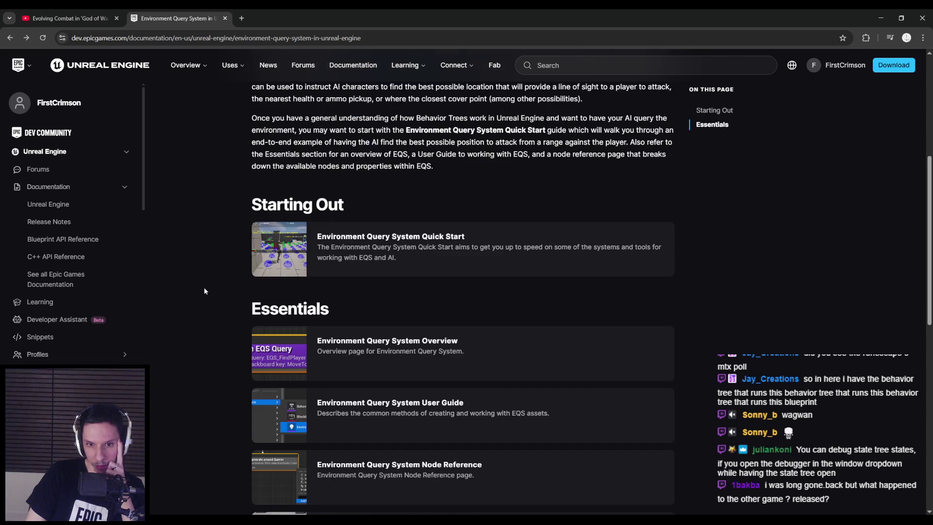
pyautogui.scroll(-1, 208, 291)
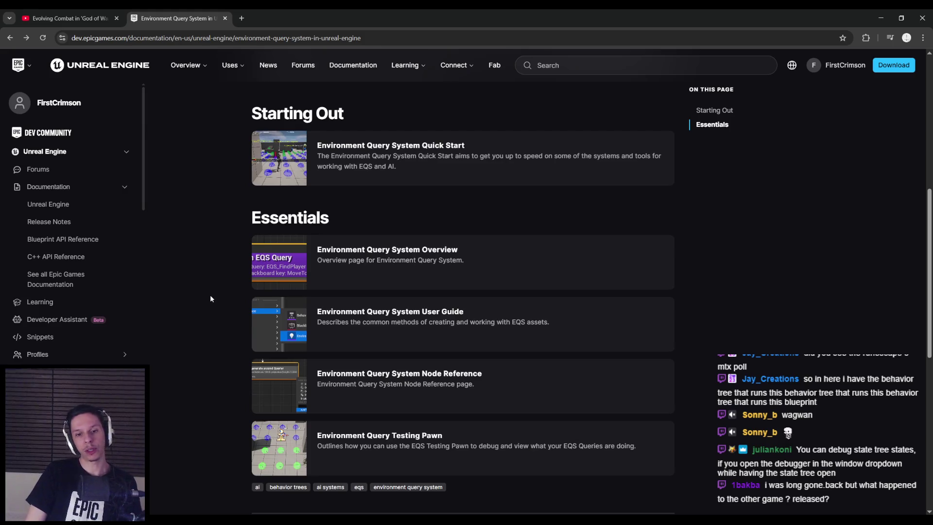
pyautogui.click(889, 15)
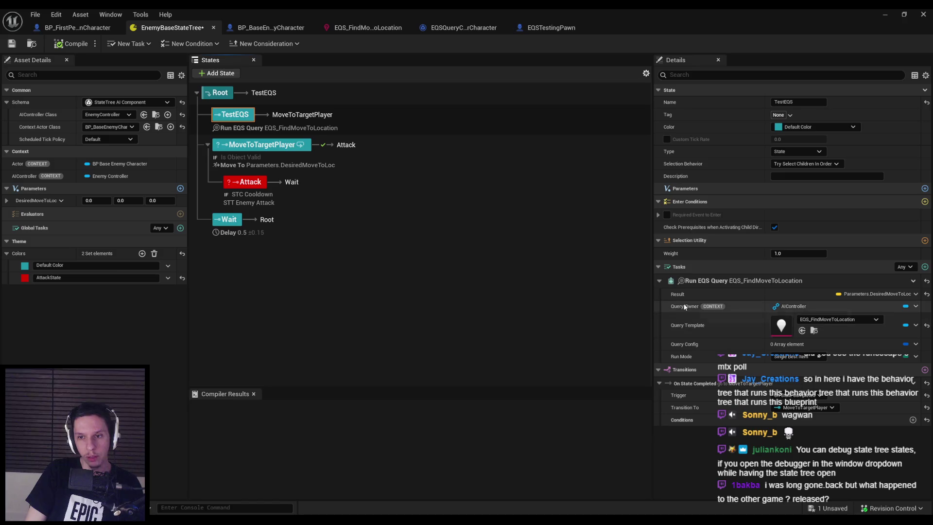
pyautogui.click(882, 18)
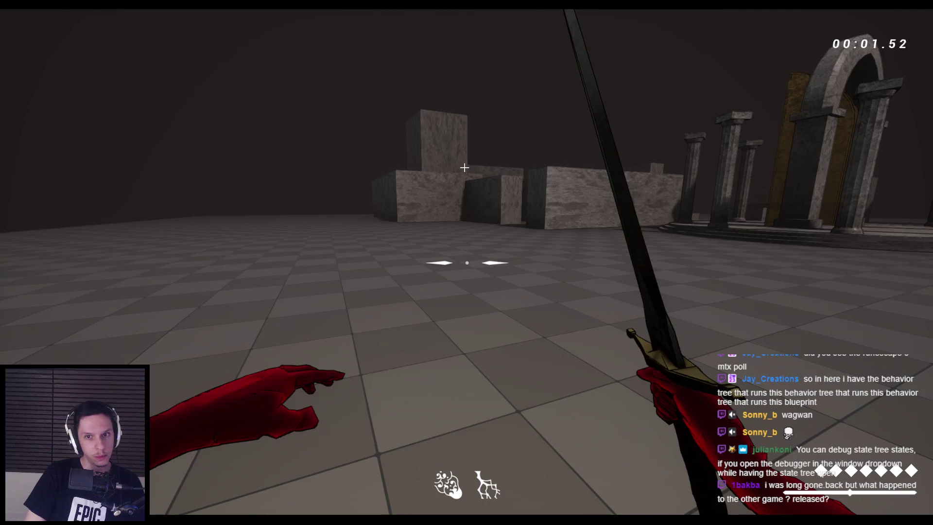
pyautogui.press("'")
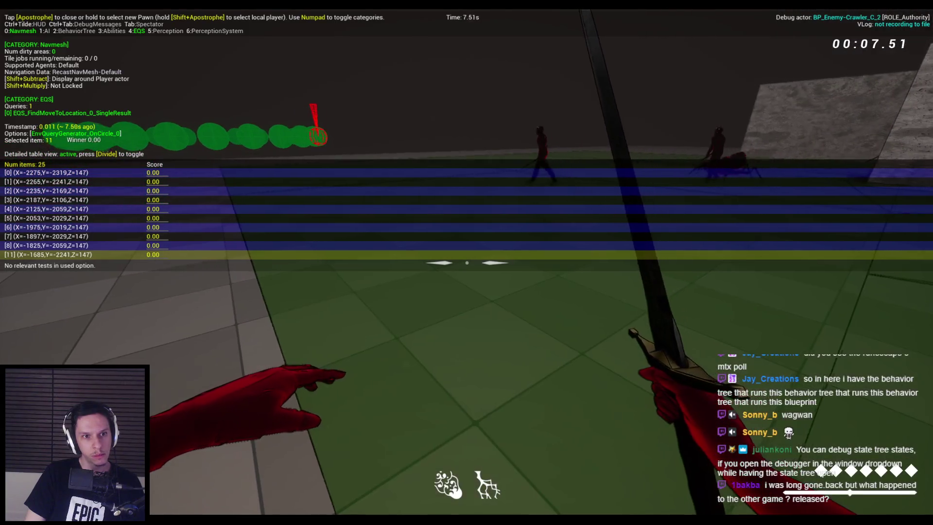
pyautogui.press('KP_0')
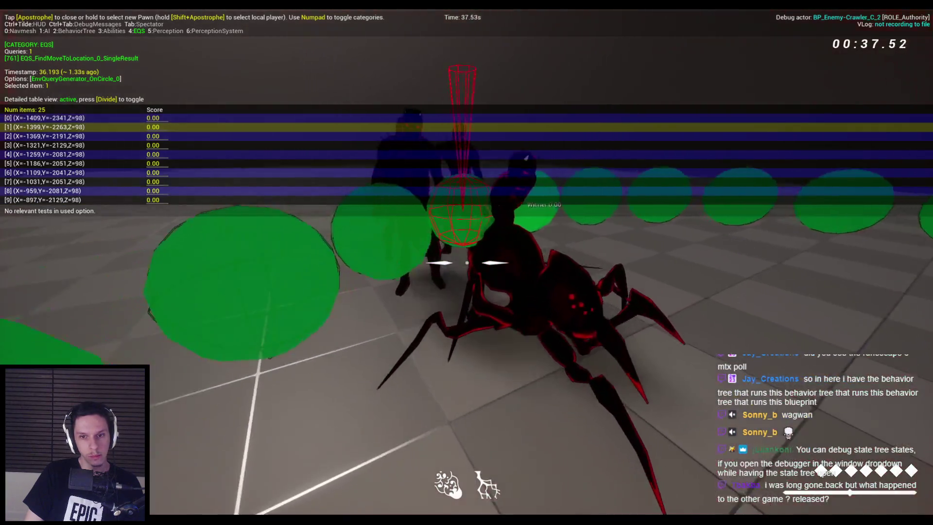
pyautogui.click(467, 262)
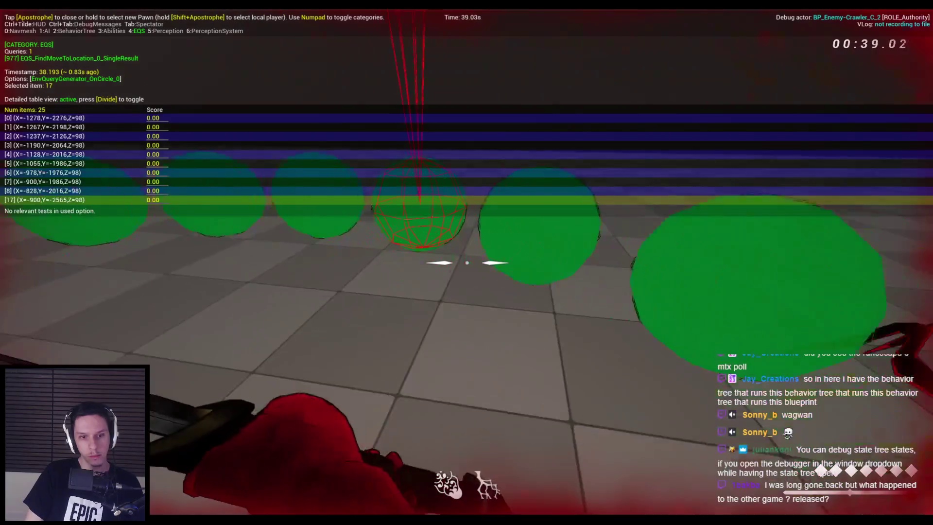
pyautogui.click(467, 263)
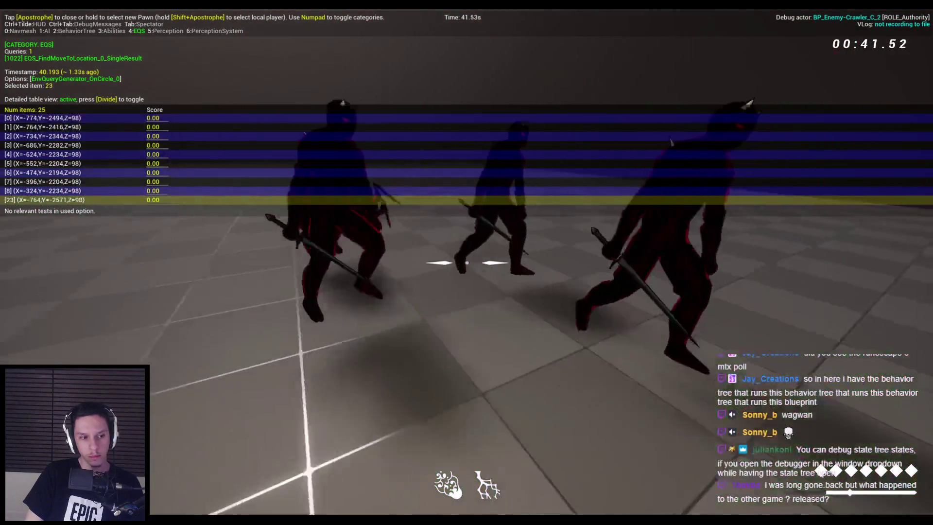
pyautogui.click(468, 263)
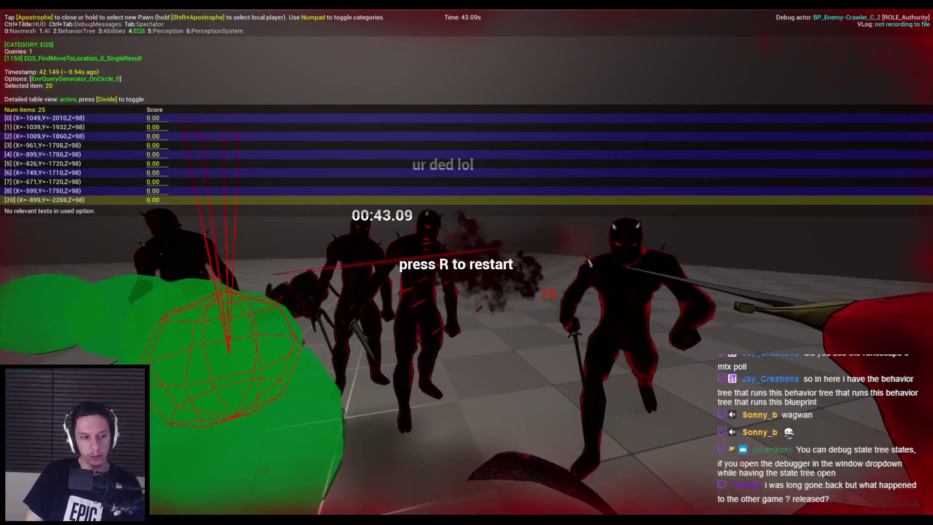
pyautogui.press('Escape')
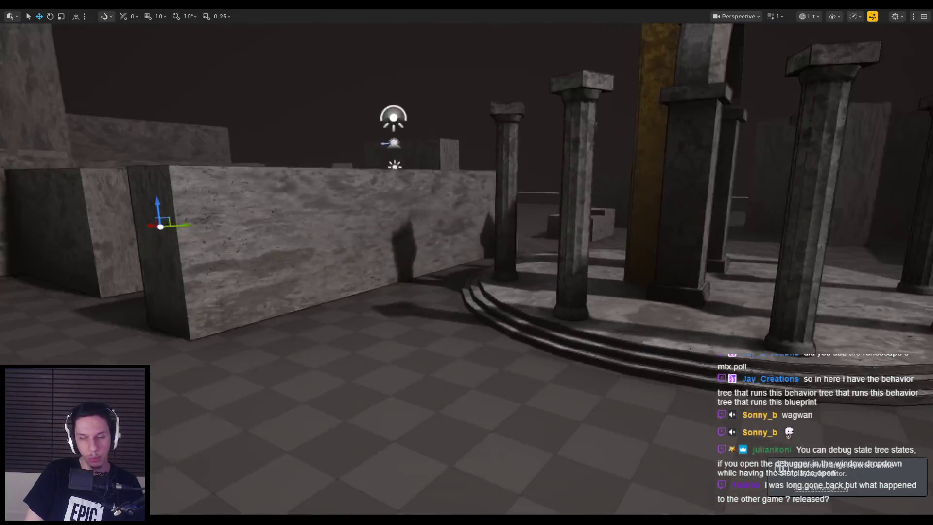
pyautogui.moveTo(457, 218)
pyautogui.mouseDown()
pyautogui.moveTo(389, 229)
pyautogui.moveTo(457, 218)
pyautogui.mouseUp()
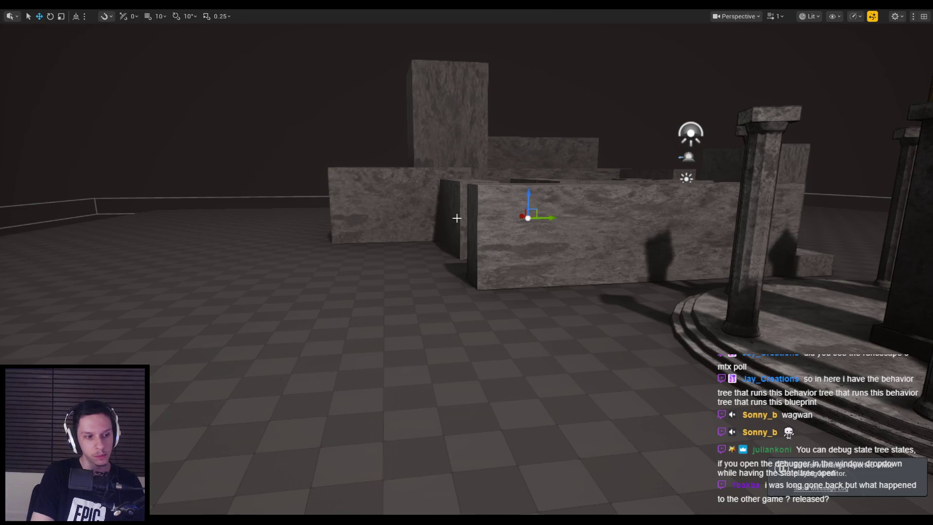
pyautogui.hotkey('alt', 'p')
pyautogui.press("'")
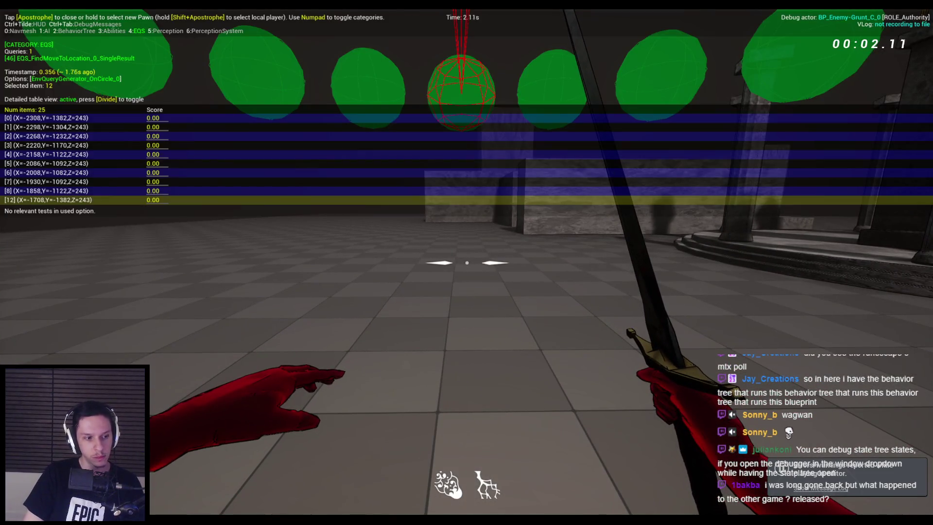
pyautogui.click(467, 263)
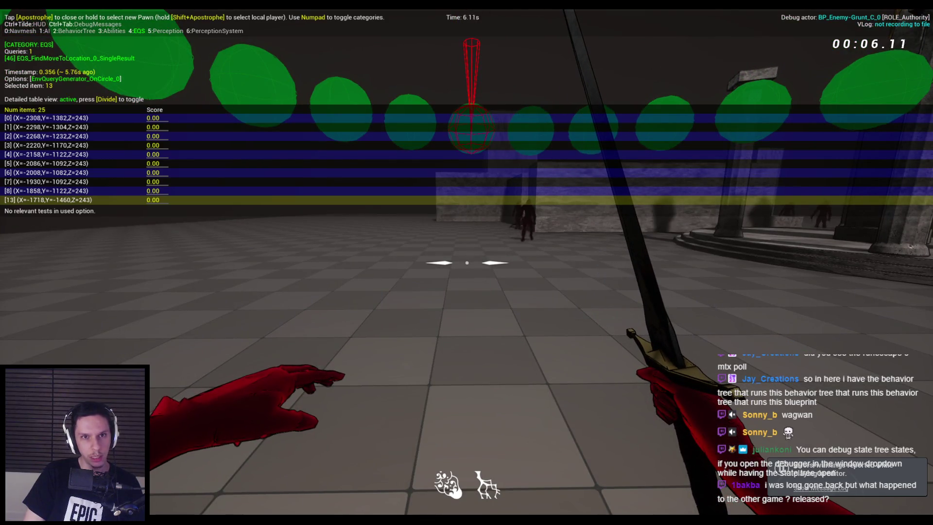
pyautogui.click(467, 262)
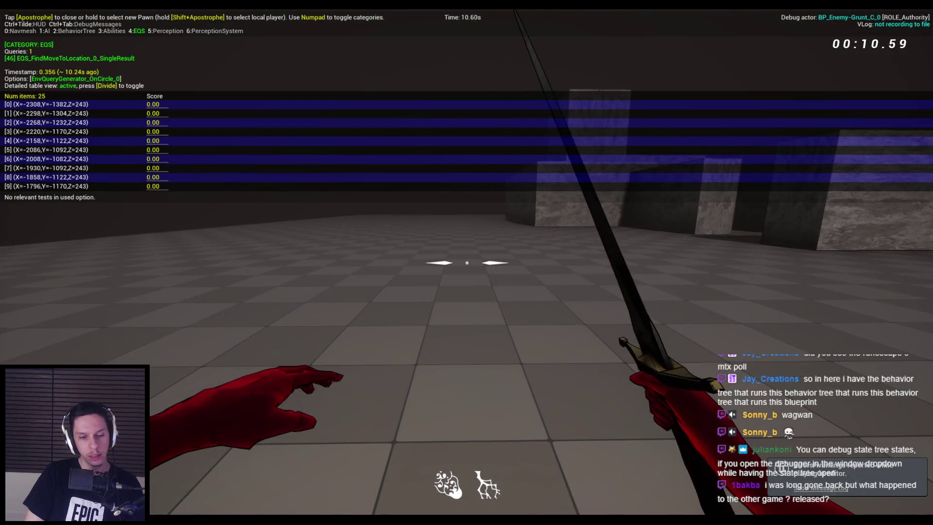
pyautogui.press('Escape')
pyautogui.click(264, 477)
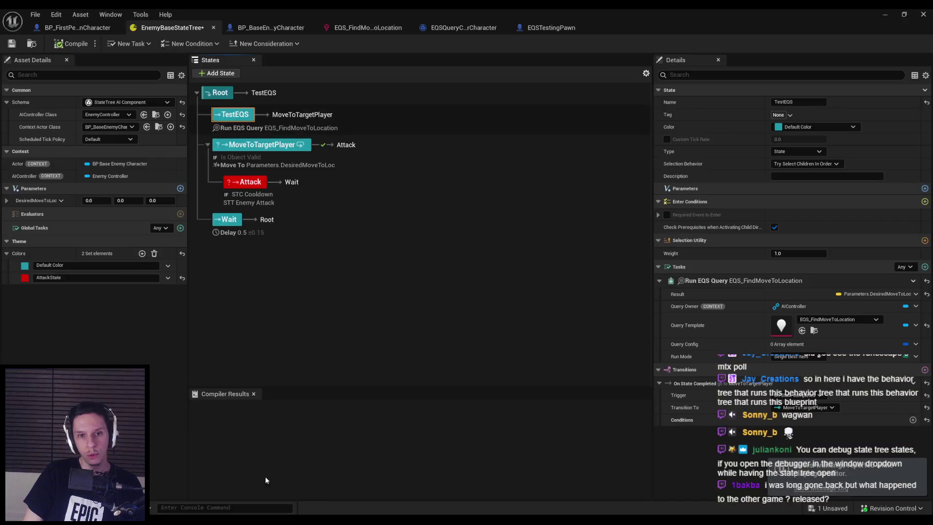
# Delete the TestEQS state from the State Tree
pyautogui.click(269, 148)
pyautogui.click(242, 124)
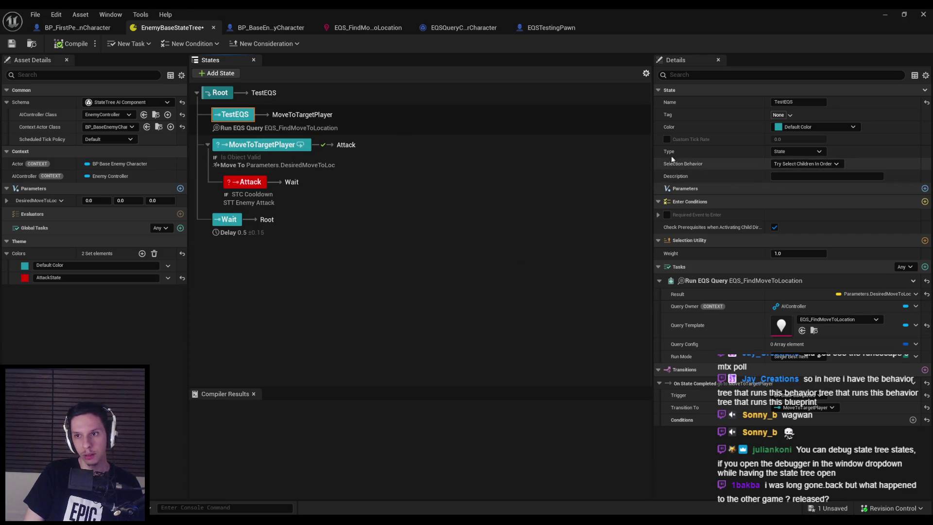
pyautogui.click(233, 115)
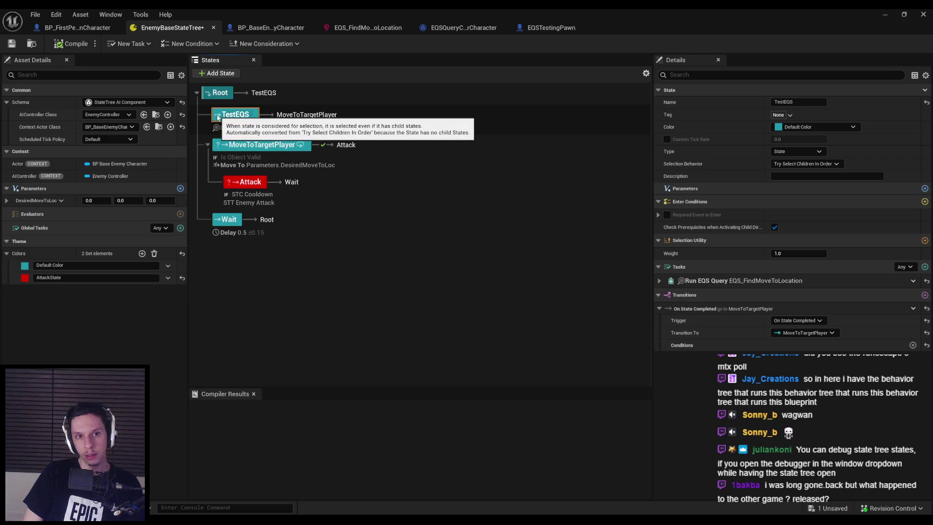
pyautogui.press('Delete')
# Add a Run EQS Query global task using EQS_FindMoveToLocation, result bound to DesiredMoveToLoc, and compile
pyautogui.click(181, 228)
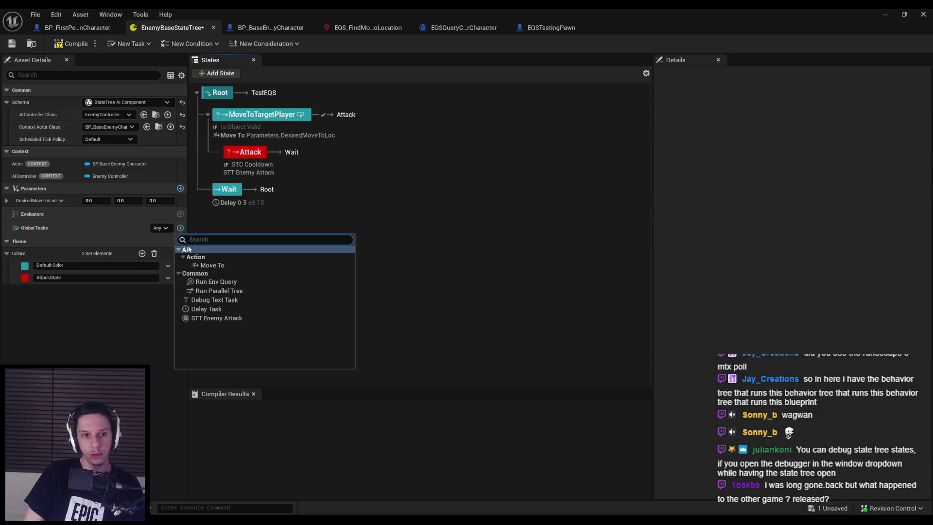
pyautogui.click(216, 282)
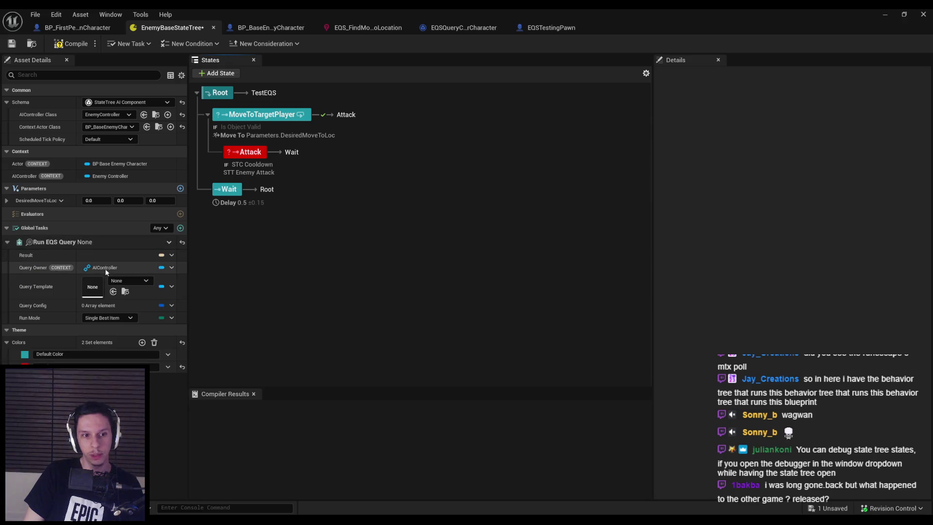
pyautogui.click(119, 282)
pyautogui.click(180, 395)
pyautogui.click(171, 255)
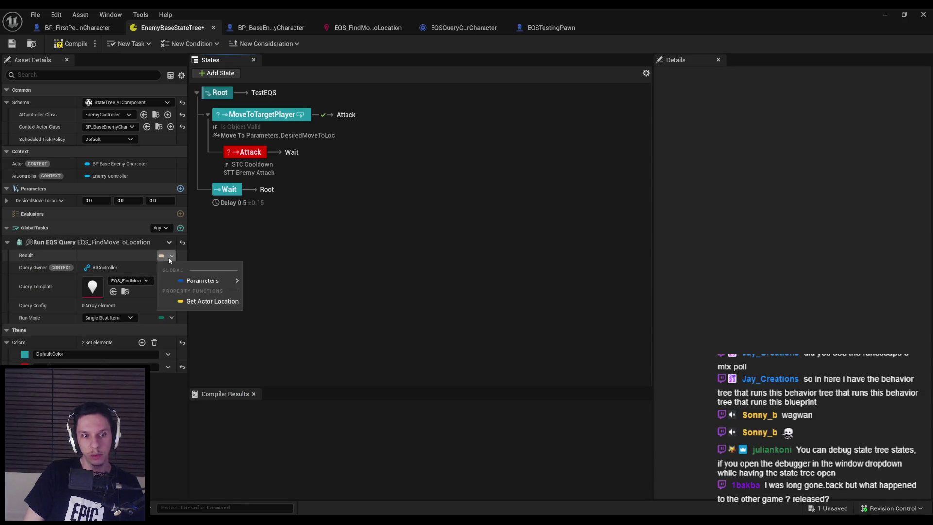
pyautogui.moveTo(202, 280)
pyautogui.click(284, 298)
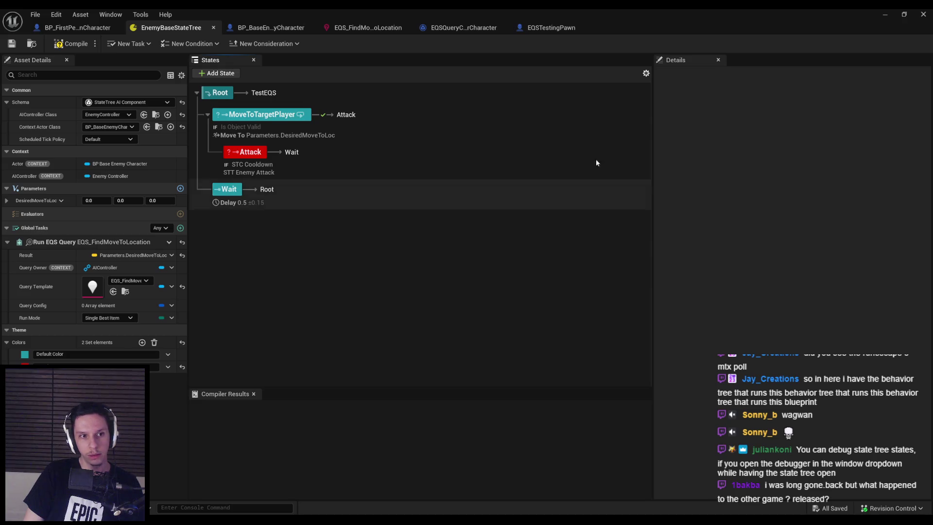
pyautogui.click(65, 44)
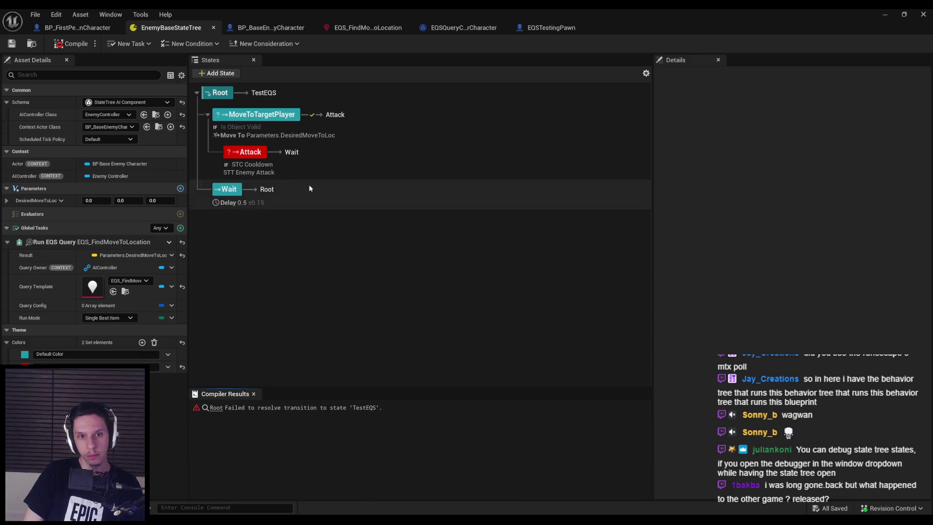
# Set Root's transition target to MoveToTargetPlayer and return to the level
pyautogui.click(259, 93)
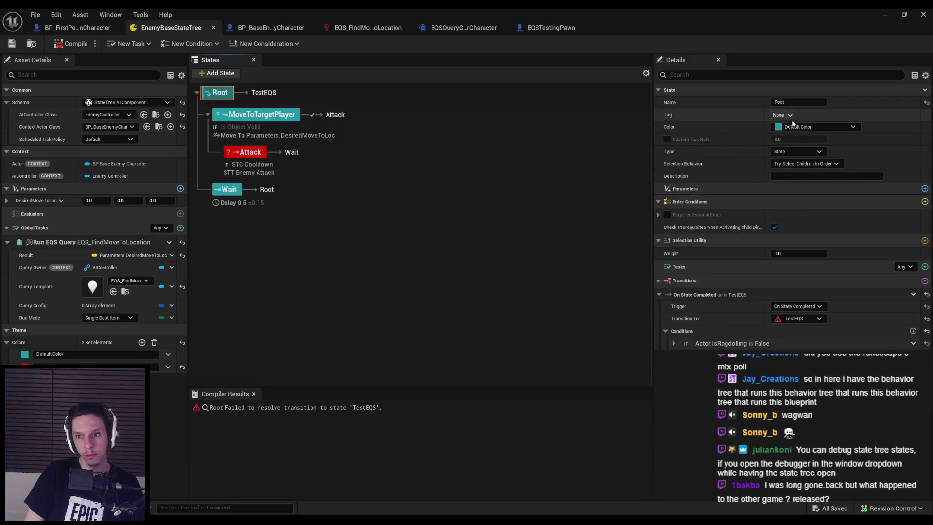
pyautogui.click(801, 318)
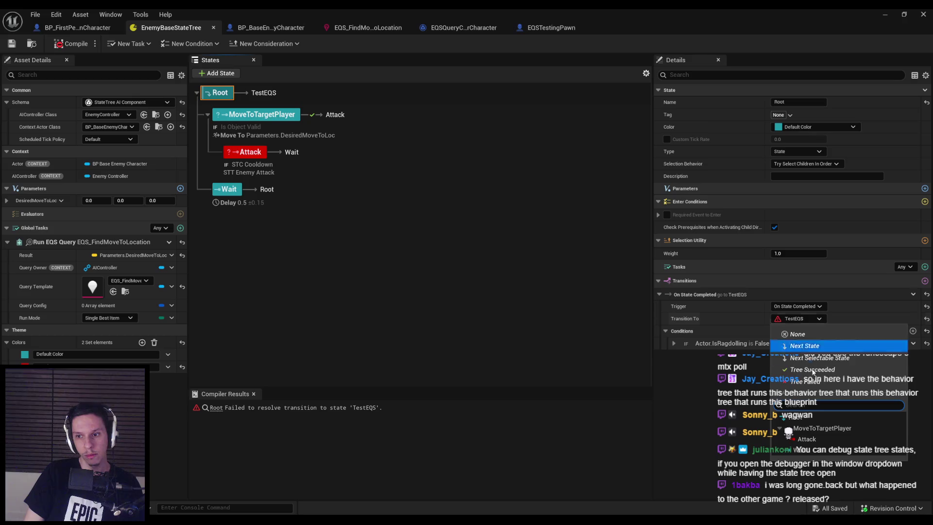
pyautogui.click(817, 428)
pyautogui.click(885, 14)
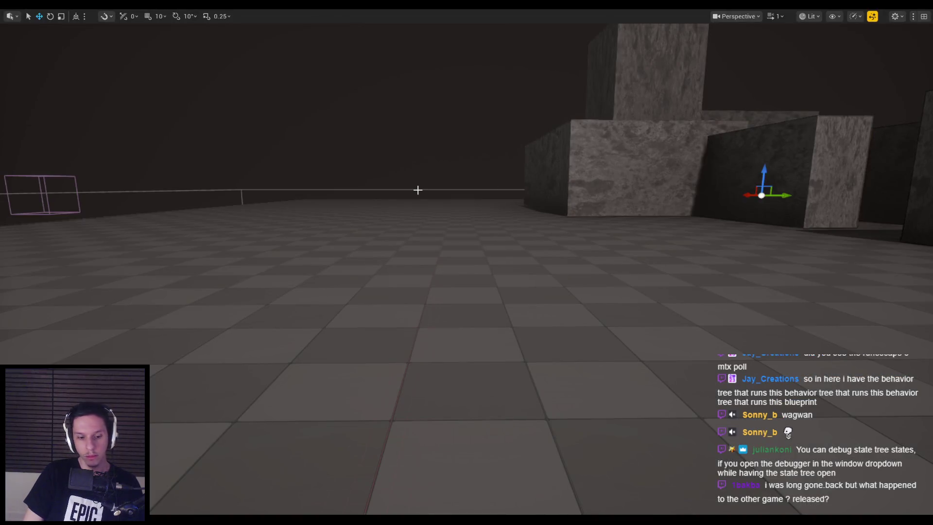
# Playtest with the gameplay debugger and navmesh display, toggling wireframe, then stop the session
pyautogui.hotkey('alt', 'p')
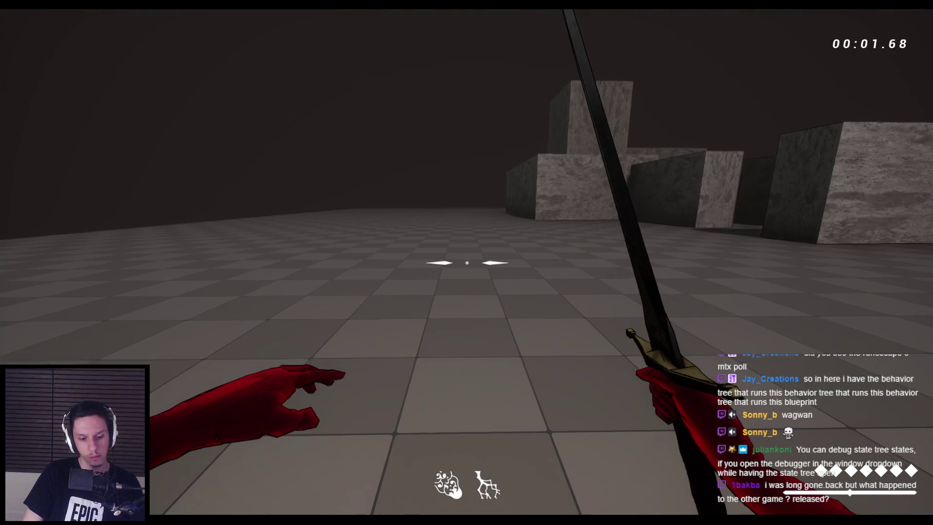
pyautogui.press("'")
pyautogui.press('KP_0')
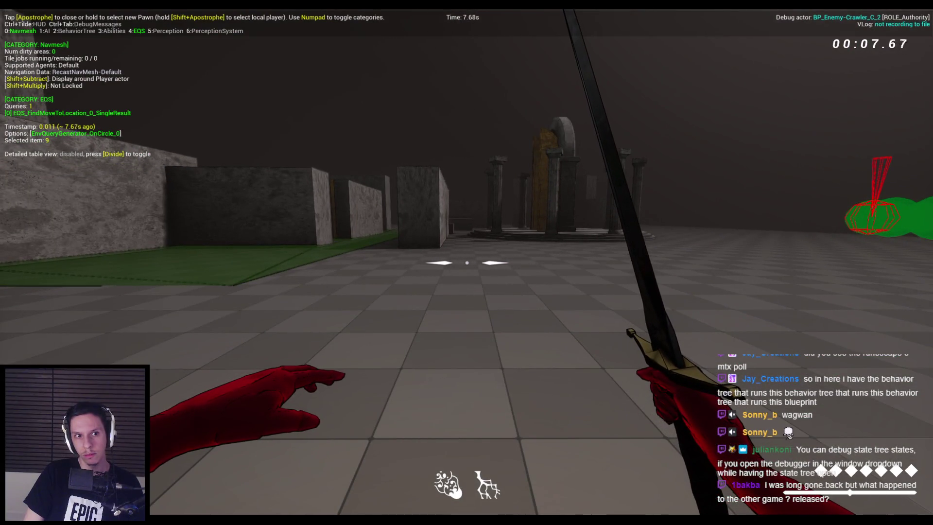
pyautogui.press('F1')
pyautogui.press('F3')
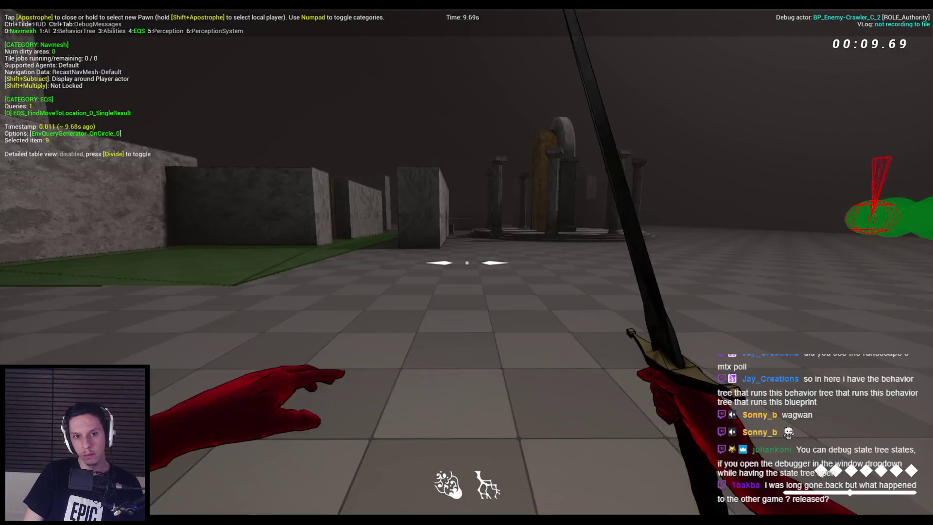
pyautogui.press('Escape')
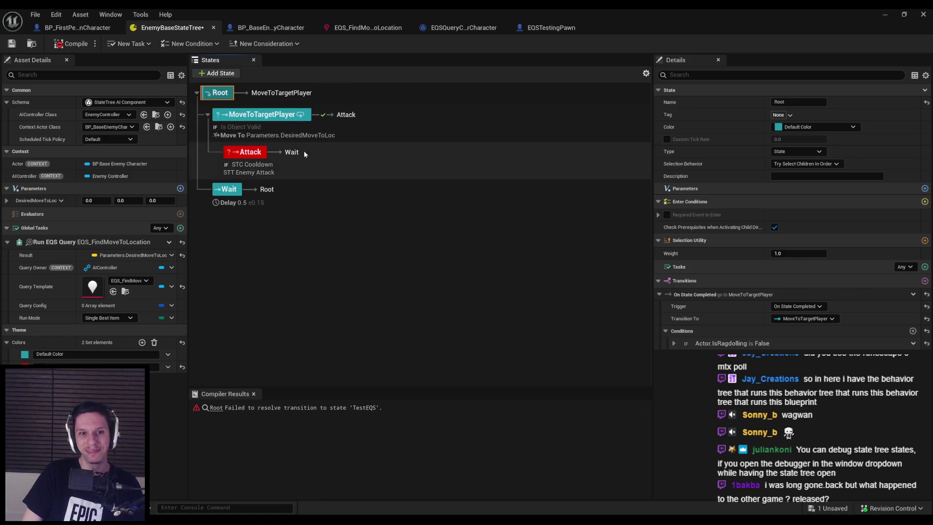
pyautogui.click(289, 119)
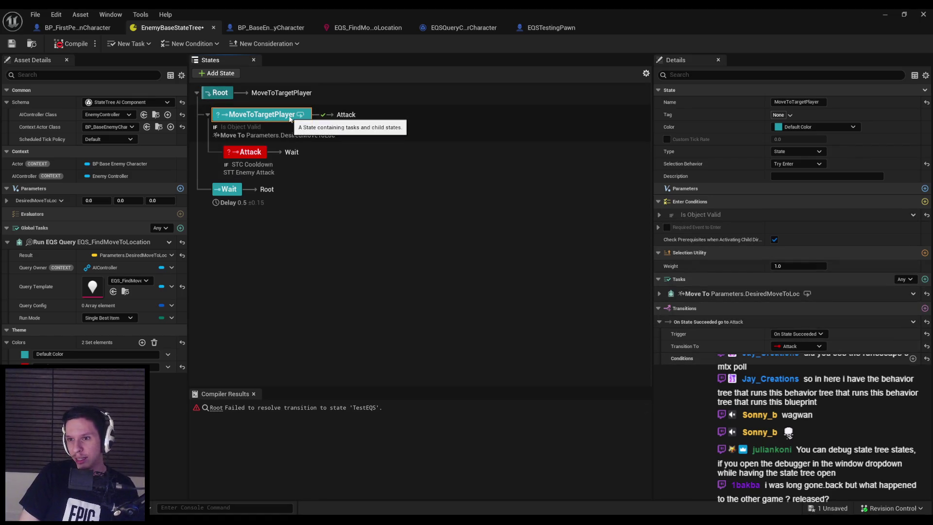
pyautogui.click(659, 294)
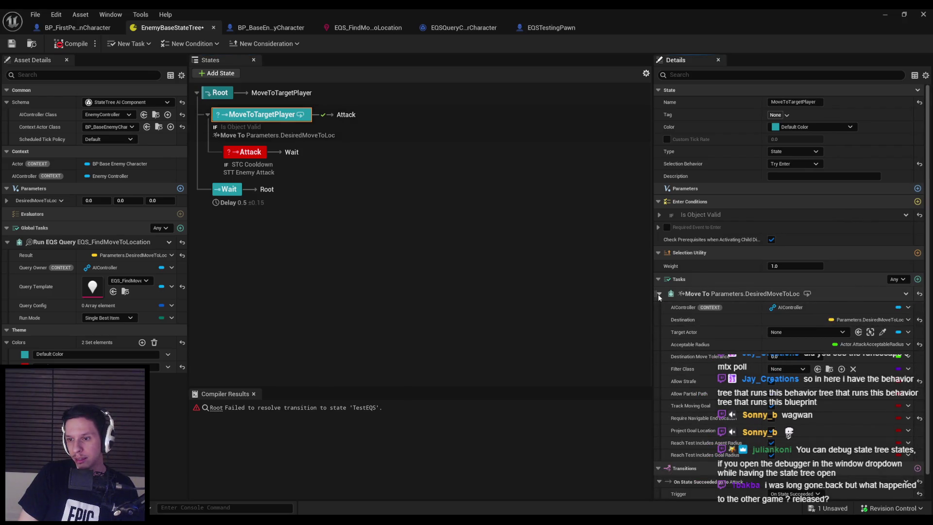
pyautogui.click(658, 293)
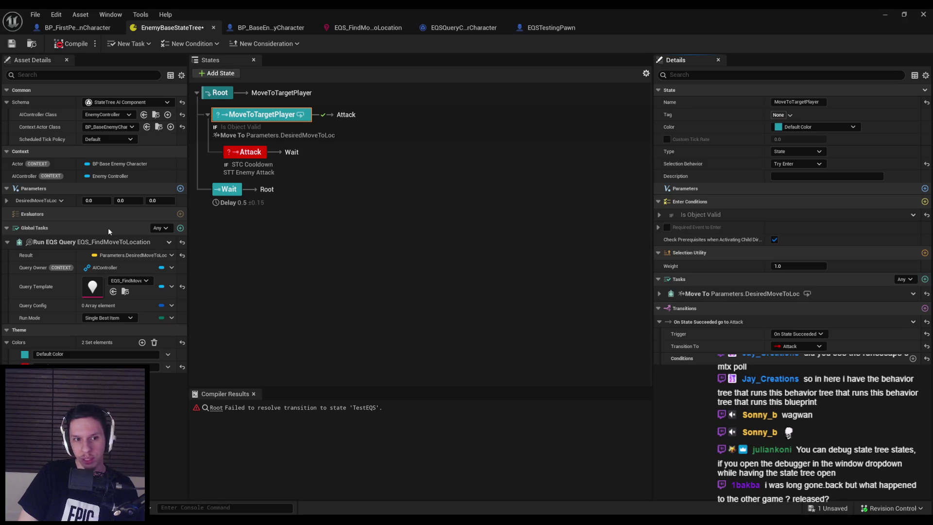
pyautogui.click(158, 245)
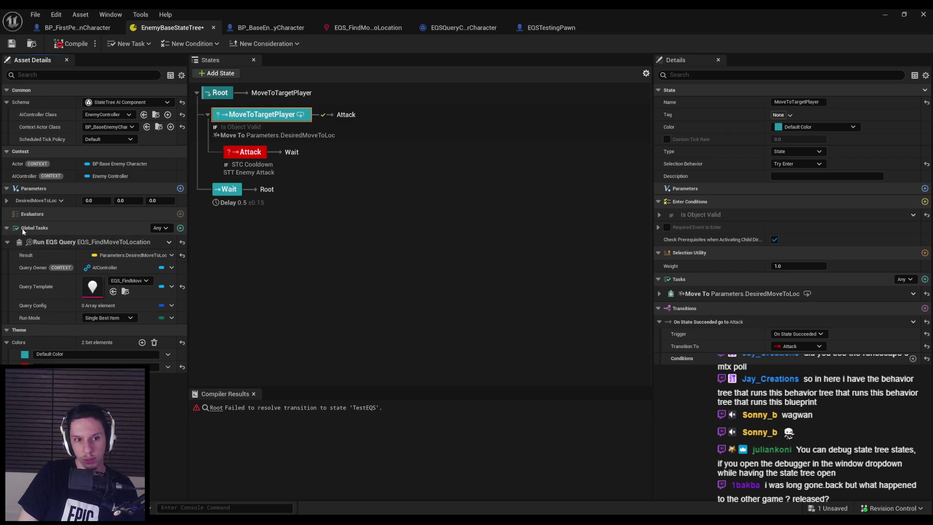
pyautogui.click(180, 228)
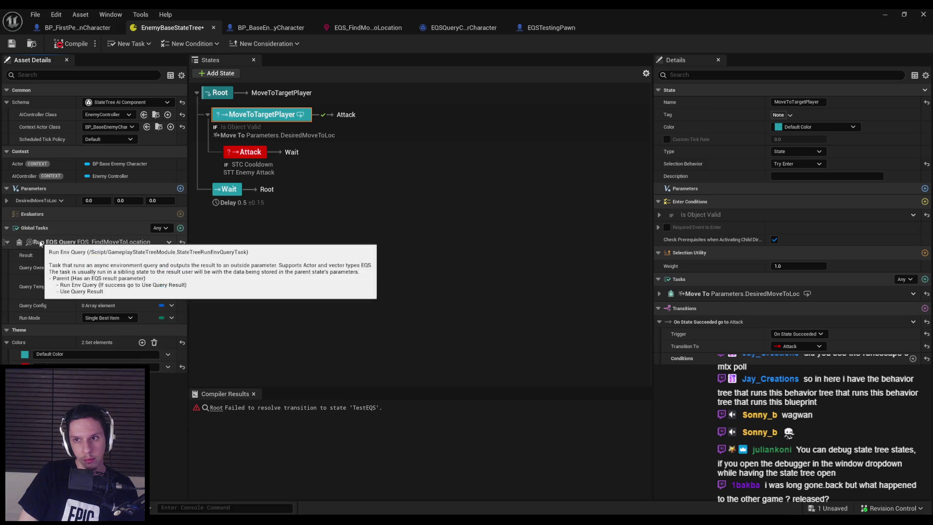
pyautogui.press('Escape')
pyautogui.click(227, 92)
# Add a test child state under Root, check its type and selection options, then delete it
pyautogui.click(220, 73)
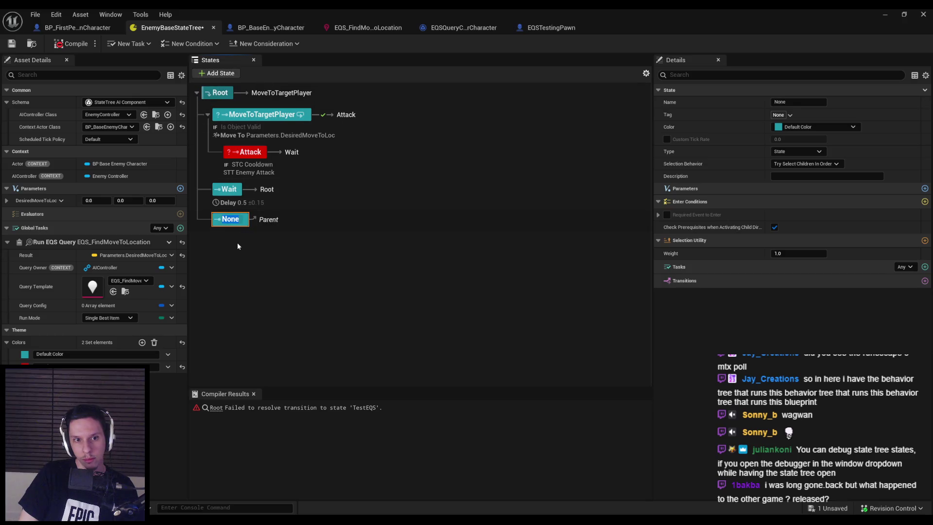
pyautogui.press('Return')
pyautogui.click(809, 164)
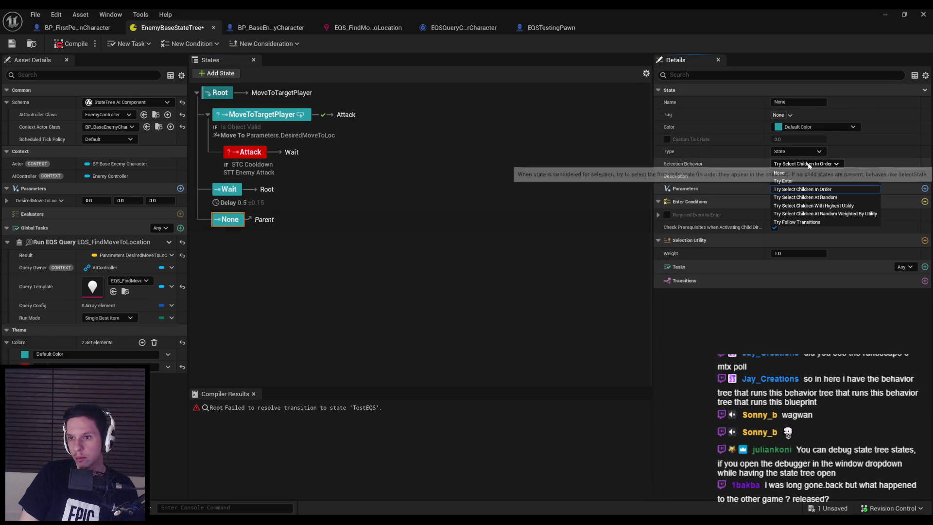
pyautogui.click(803, 153)
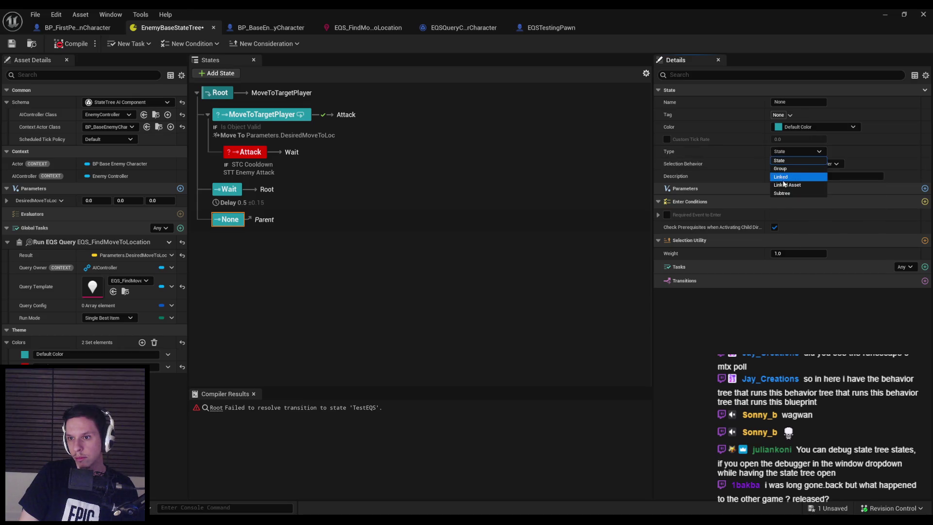
pyautogui.click(692, 164)
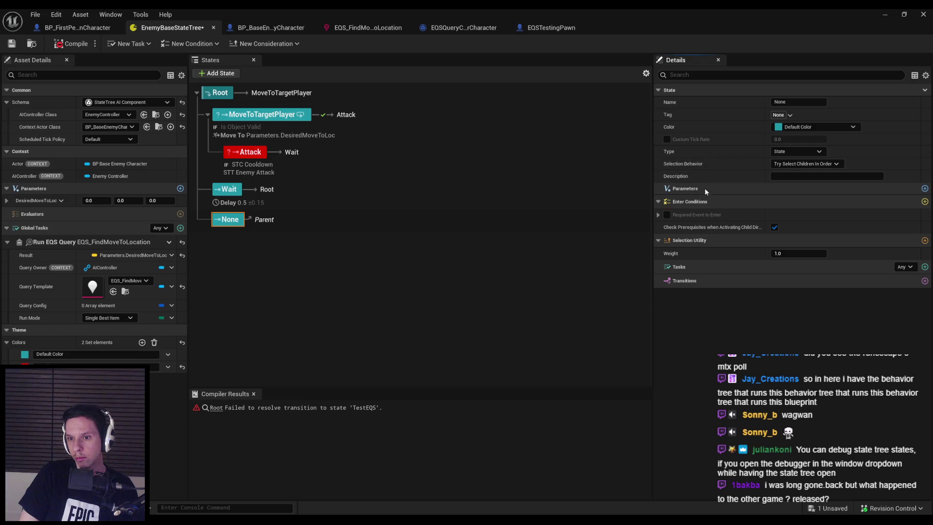
pyautogui.click(803, 166)
pyautogui.click(261, 235)
pyautogui.click(250, 224)
pyautogui.press('Delete')
# Set Global Tasks back to Any, then compile and save the State Tree
pyautogui.rightClick(238, 233)
pyautogui.moveTo(292, 253)
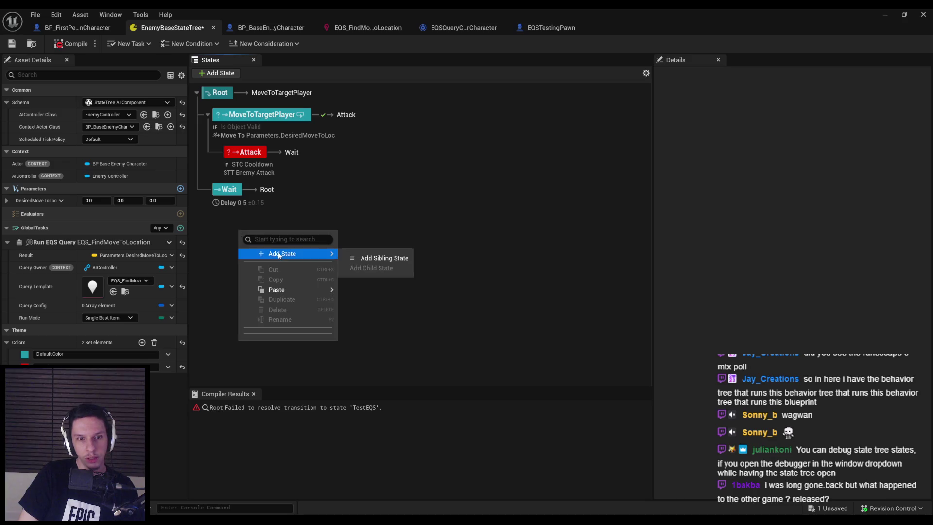
pyautogui.click(216, 234)
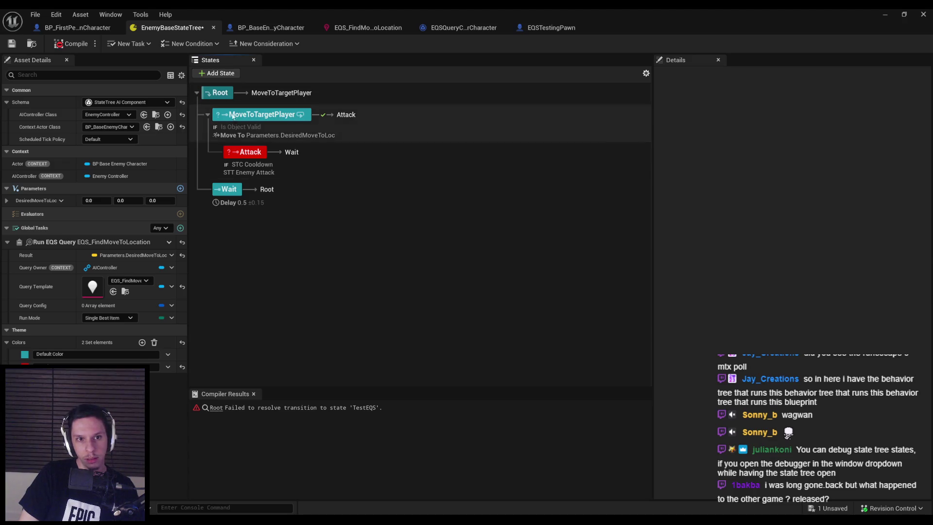
pyautogui.rightClick(234, 118)
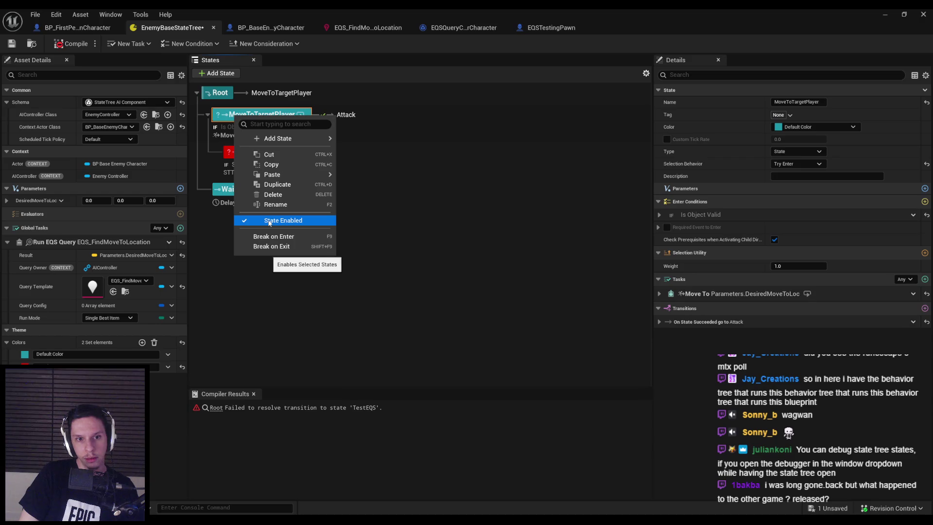
pyautogui.moveTo(266, 140)
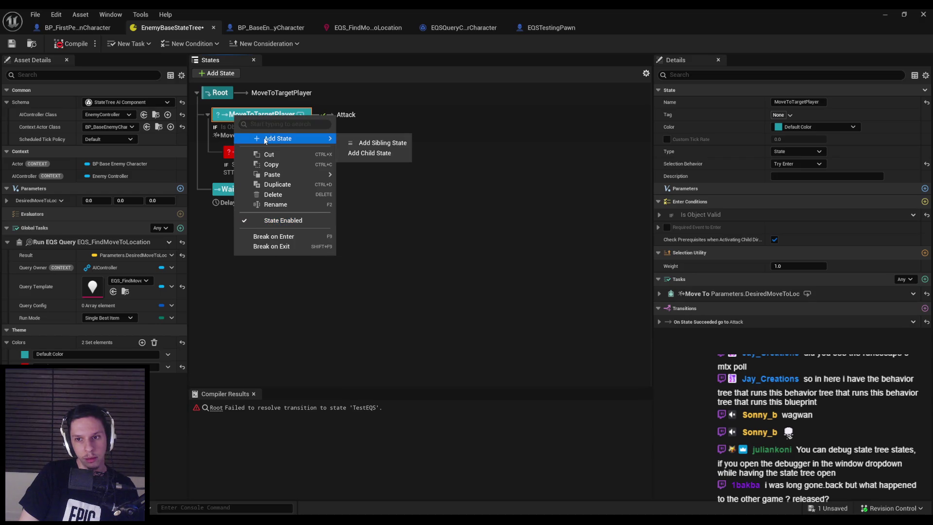
pyautogui.click(261, 114)
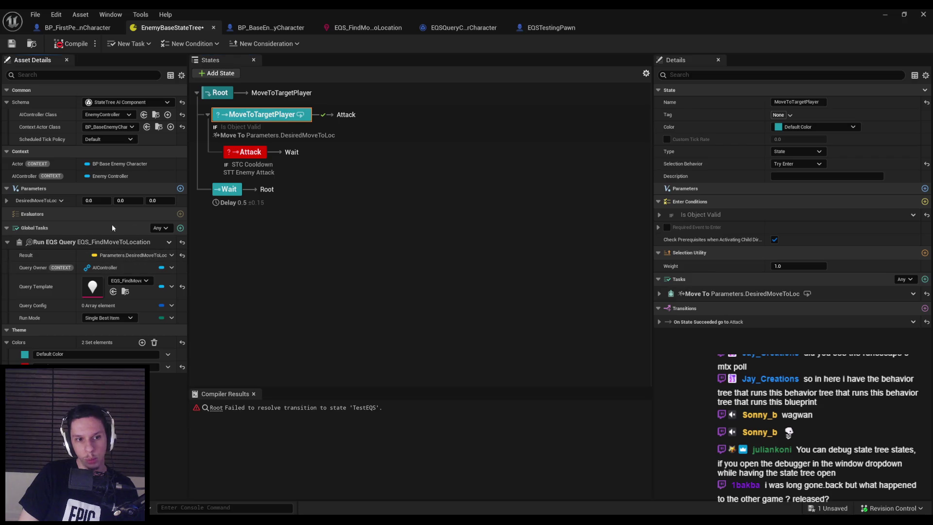
pyautogui.click(162, 246)
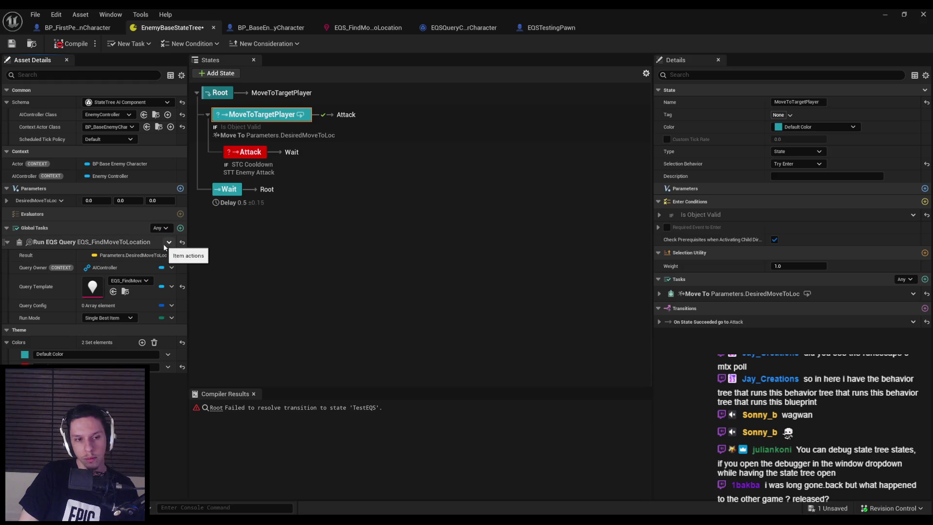
pyautogui.click(68, 44)
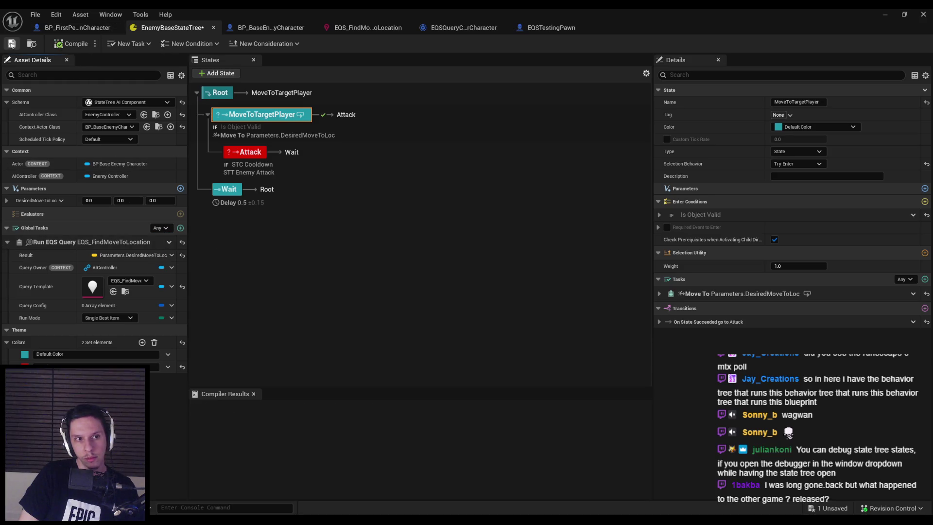
pyautogui.click(886, 15)
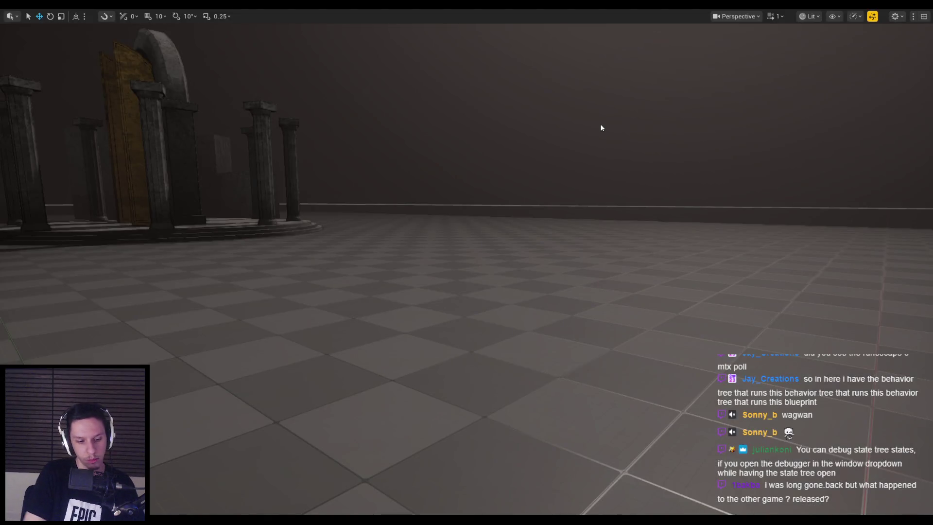
# Playtest with the gameplay debugger to view the enemy's EQS circle points, then stop
pyautogui.hotkey('alt', 'p')
pyautogui.press("'")
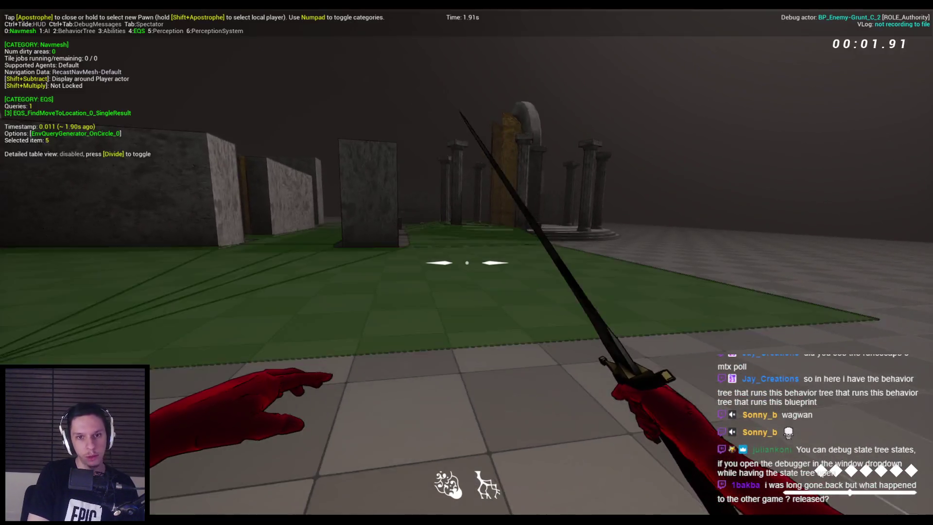
pyautogui.press('KP_0')
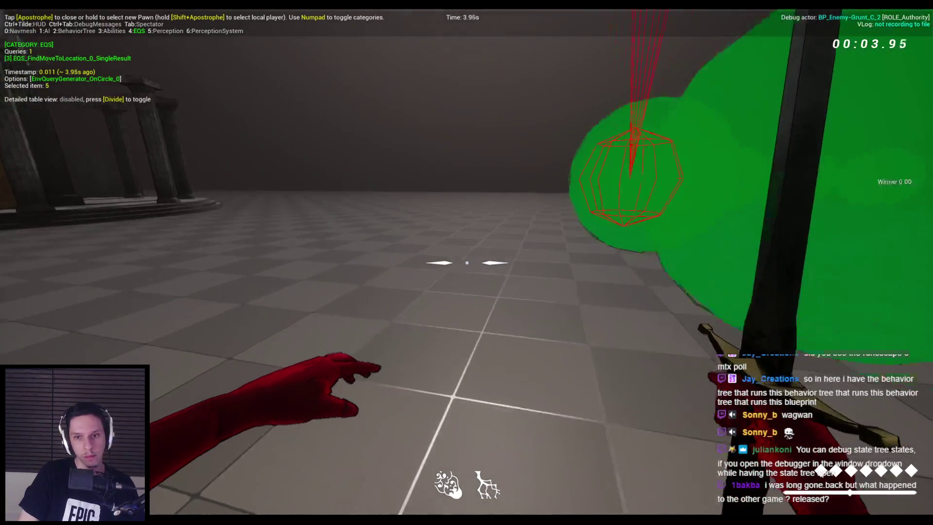
pyautogui.press('s')
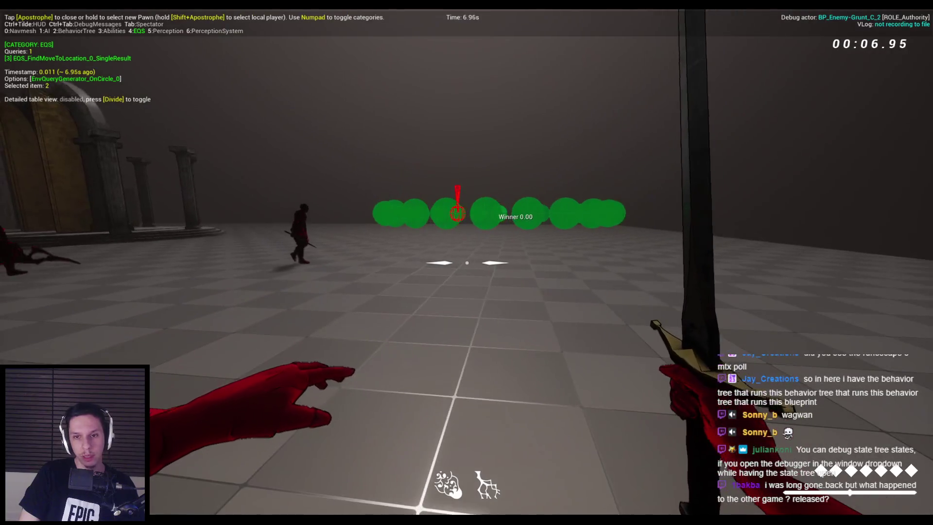
pyautogui.press('Escape')
# Reopen EnemyBaseStateTree, delete the Run EQS Query global task and compile
pyautogui.moveTo(285, 520)
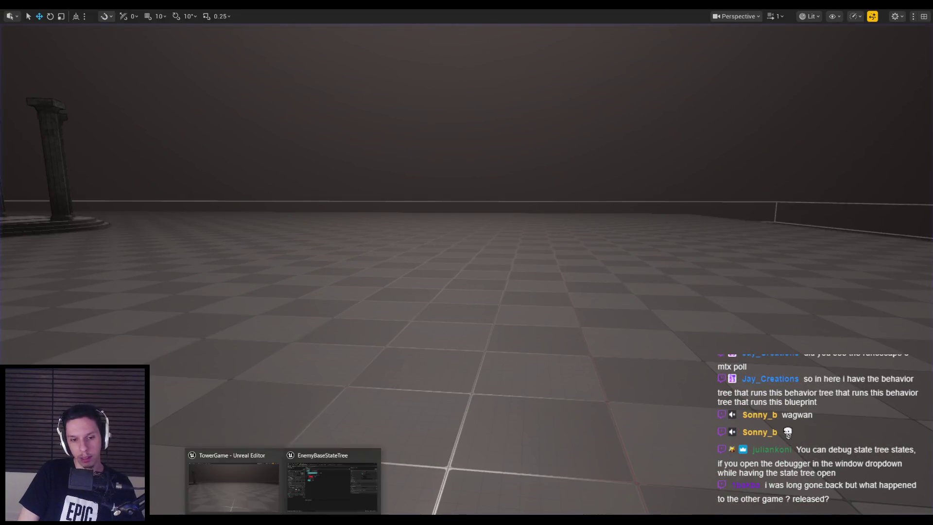
pyautogui.click(321, 481)
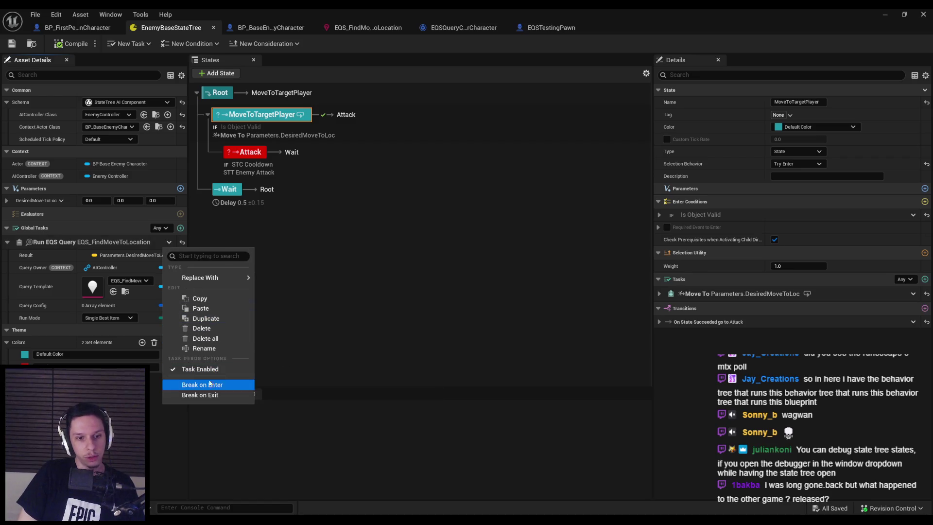
pyautogui.click(202, 328)
pyautogui.click(58, 44)
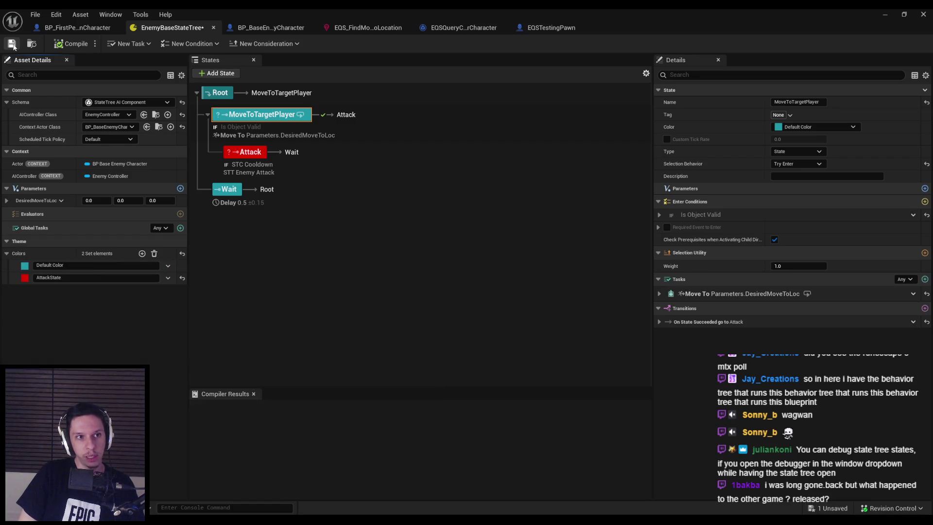
# Compile the state tree and select MoveToTargetPlayer, leaving its name unchanged
pyautogui.click(330, 240)
pyautogui.click(257, 116)
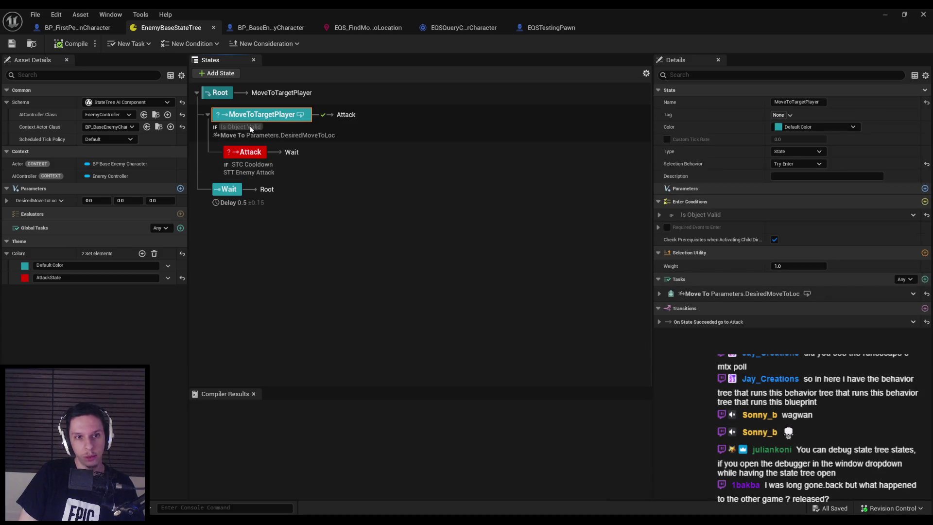
pyautogui.rightClick(261, 114)
pyautogui.click(302, 200)
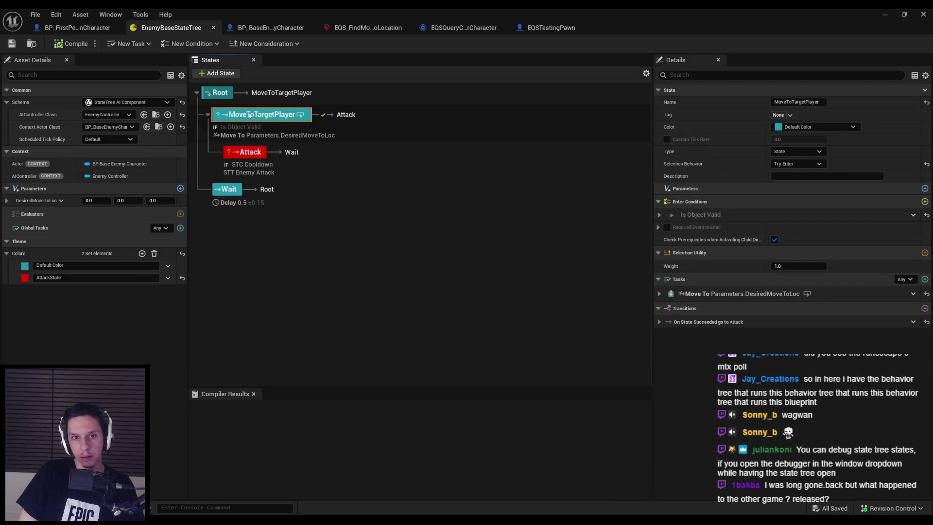
pyautogui.press('Return')
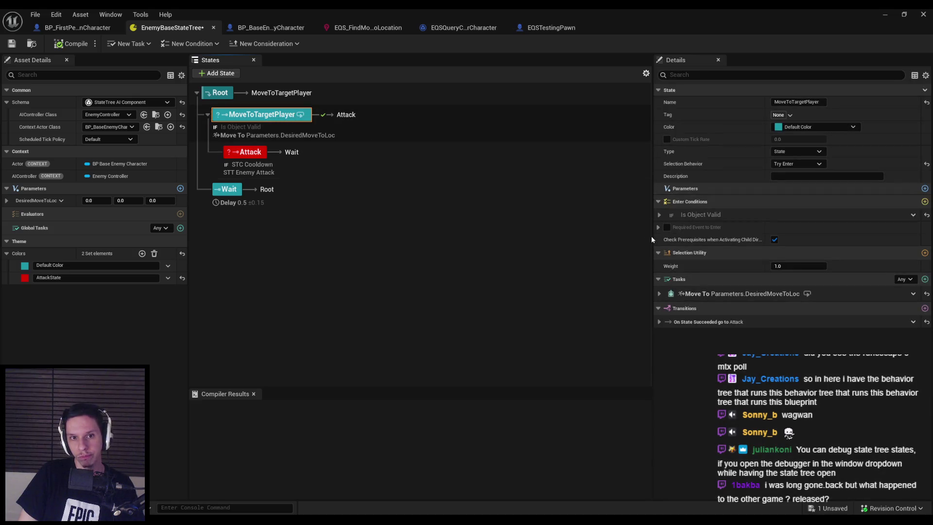
# Expand the Move To task's settings and review its options, keeping task completion at Any
pyautogui.click(659, 294)
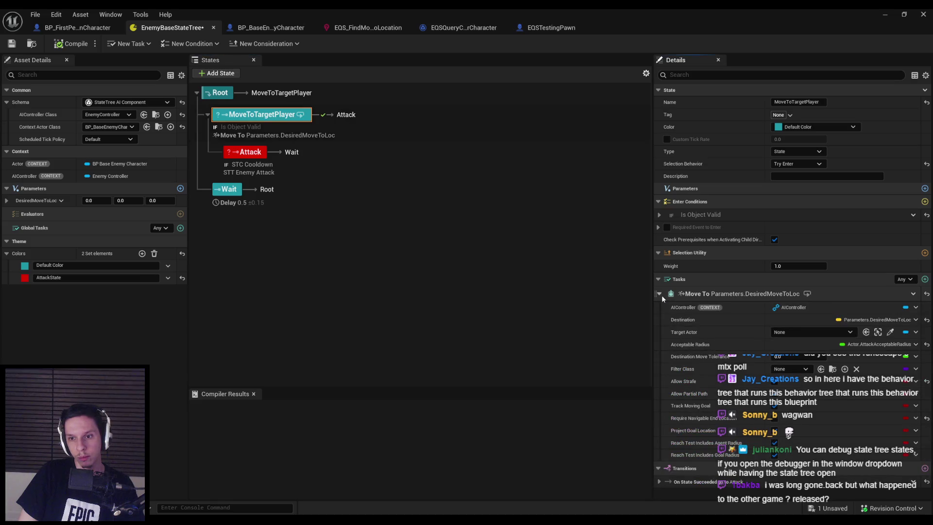
pyautogui.click(913, 294)
pyautogui.moveTo(889, 330)
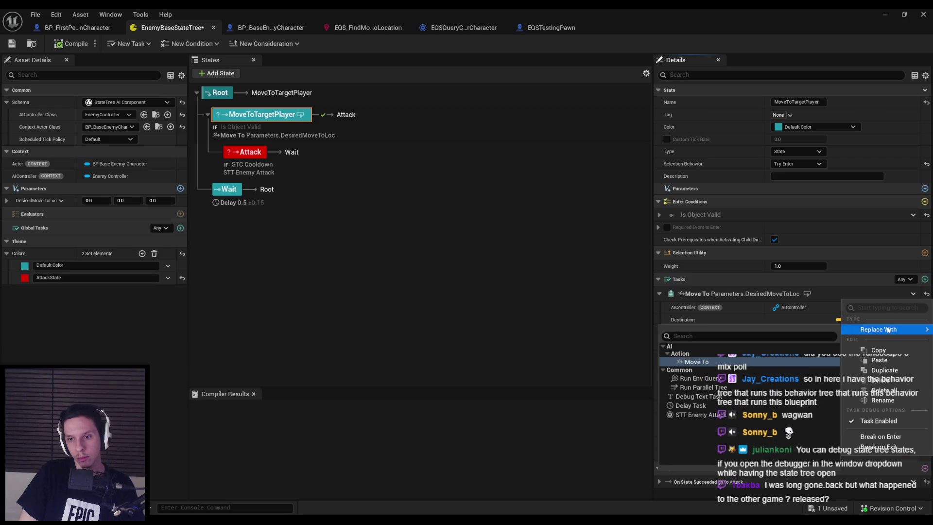
pyautogui.click(814, 296)
pyautogui.rightClick(808, 294)
pyautogui.click(809, 293)
pyautogui.click(902, 282)
pyautogui.click(905, 281)
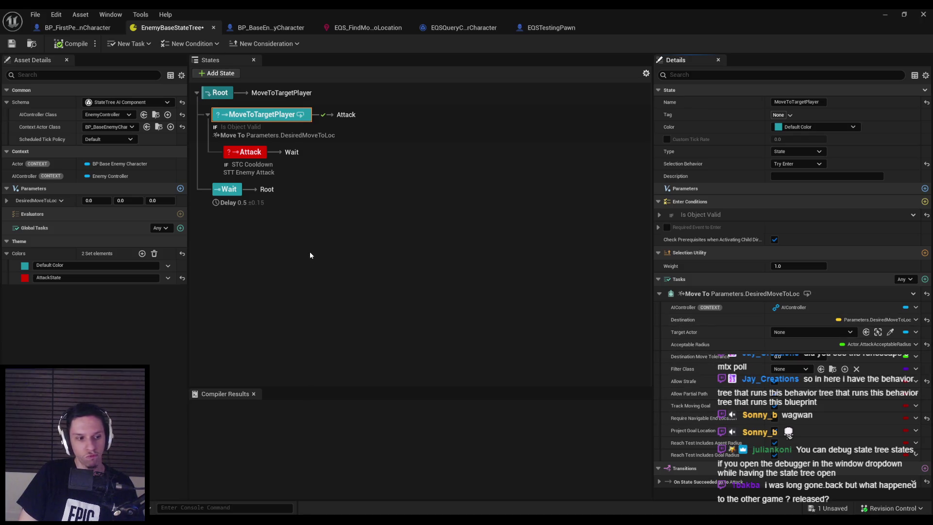
pyautogui.rightClick(230, 115)
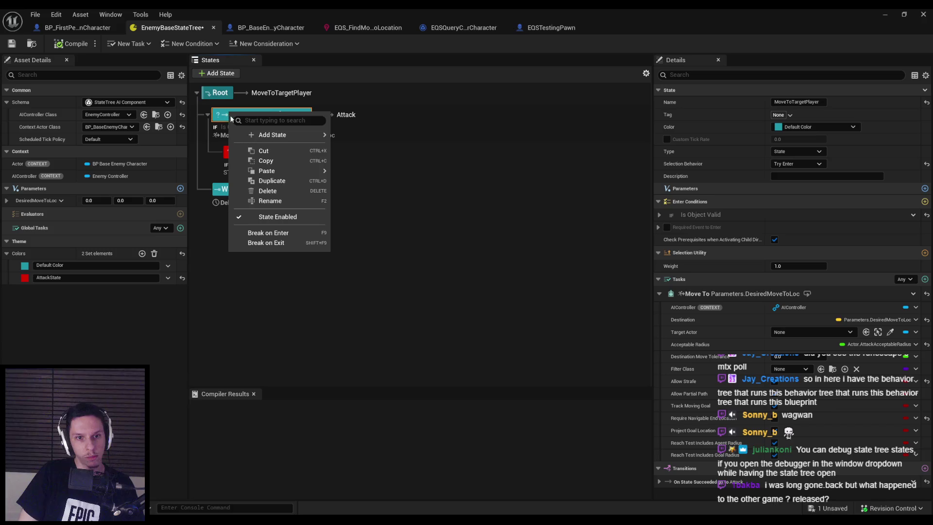
# Change MoveToTargetPlayer's state type to Linked, keeping selection behaviour at Try Enter
pyautogui.click(243, 161)
pyautogui.click(256, 125)
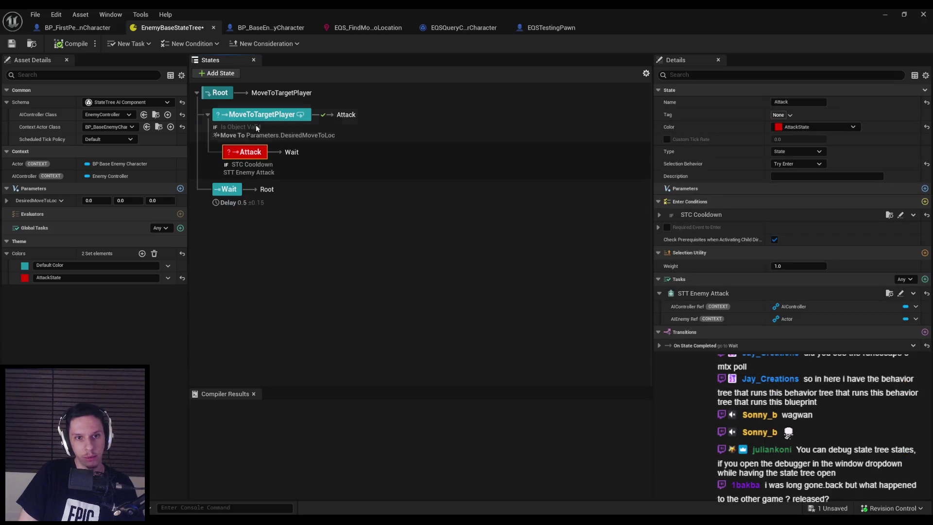
pyautogui.click(798, 163)
pyautogui.click(798, 151)
pyautogui.click(798, 148)
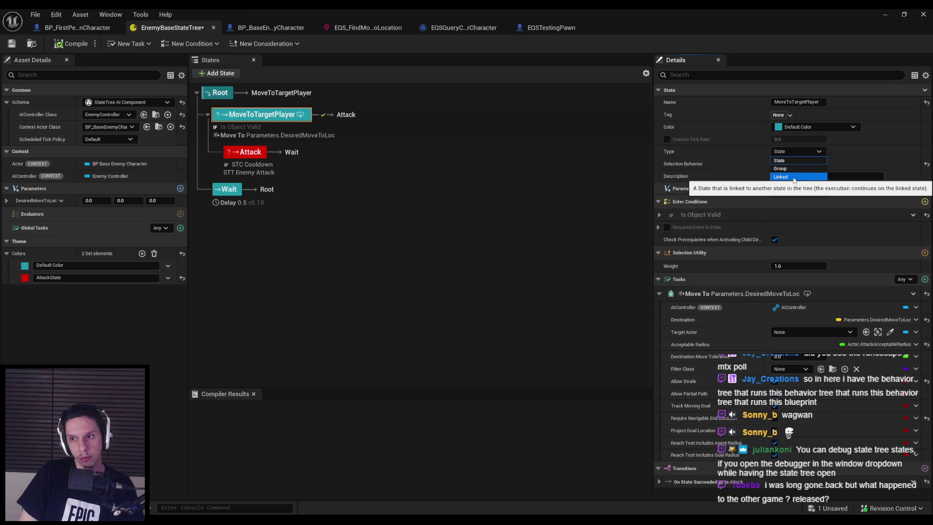
pyautogui.click(795, 179)
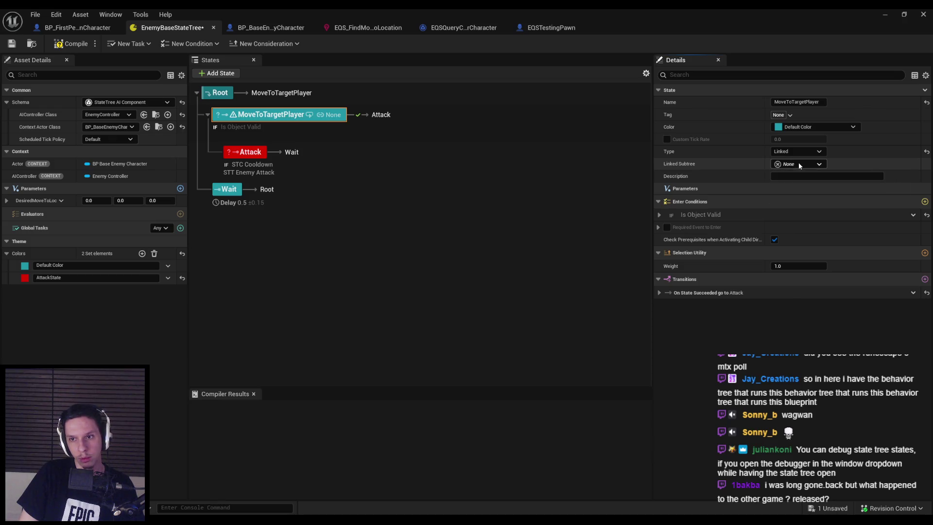
# Undo back to restore the Run EQS Query global task, then save the state tree
pyautogui.hotkey('ctrl', 'z')
pyautogui.hotkey('ctrl', 'z')
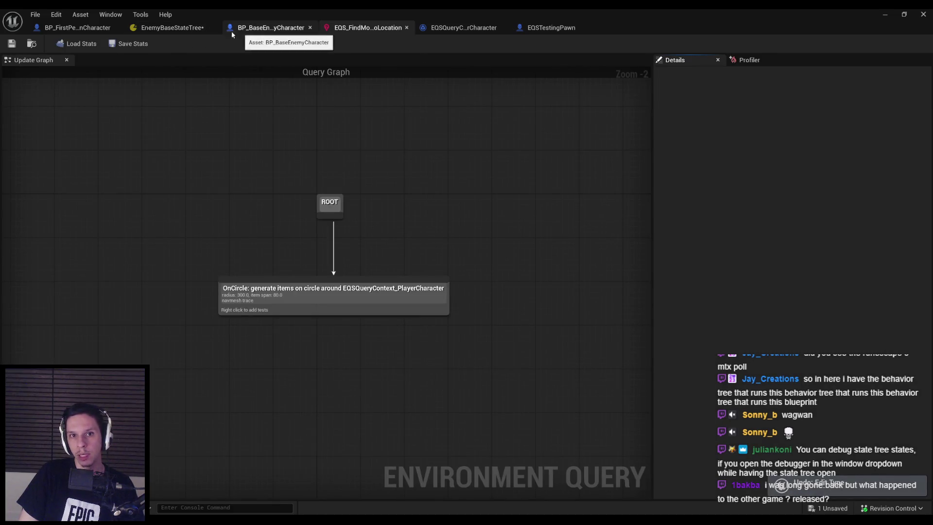
pyautogui.click(170, 28)
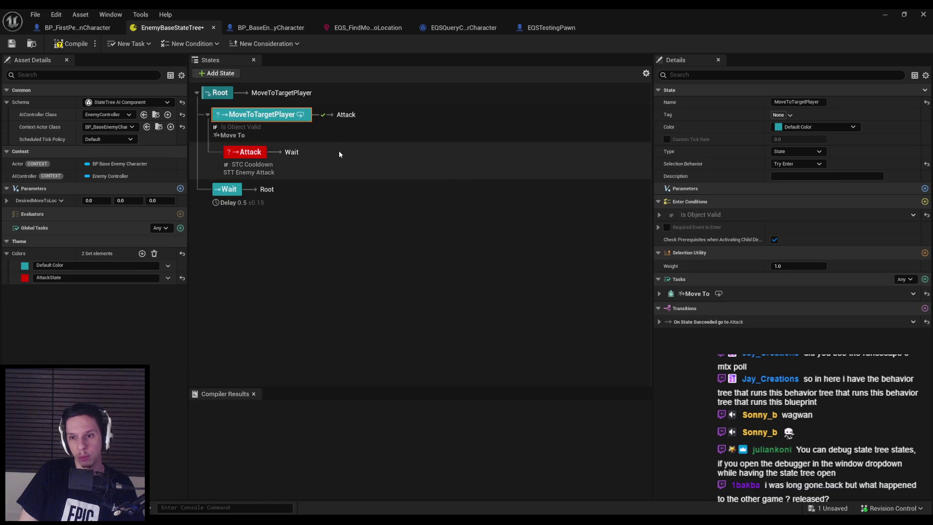
pyautogui.click(659, 295)
pyautogui.hotkey('ctrl', 'z')
pyautogui.hotkey('ctrl', 'z')
pyautogui.hotkey('ctrl', 'z')
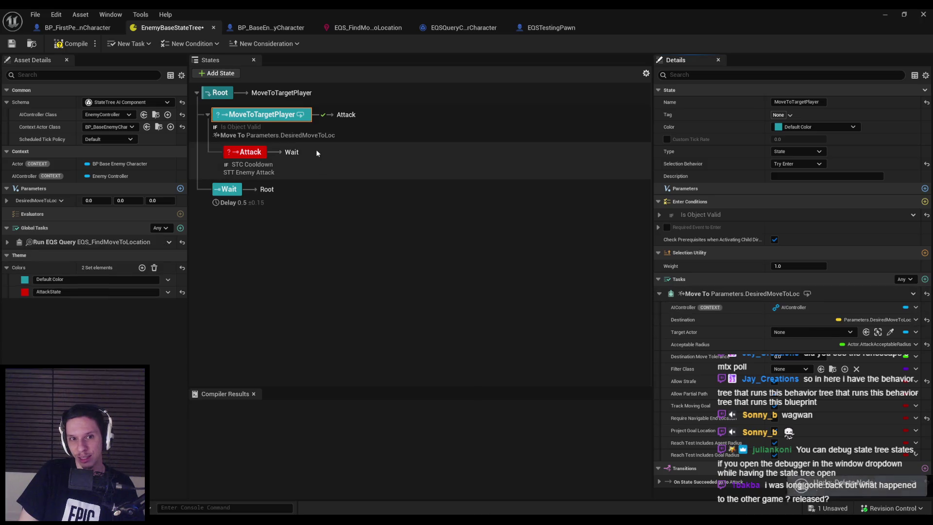
pyautogui.hotkey('ctrl', 's')
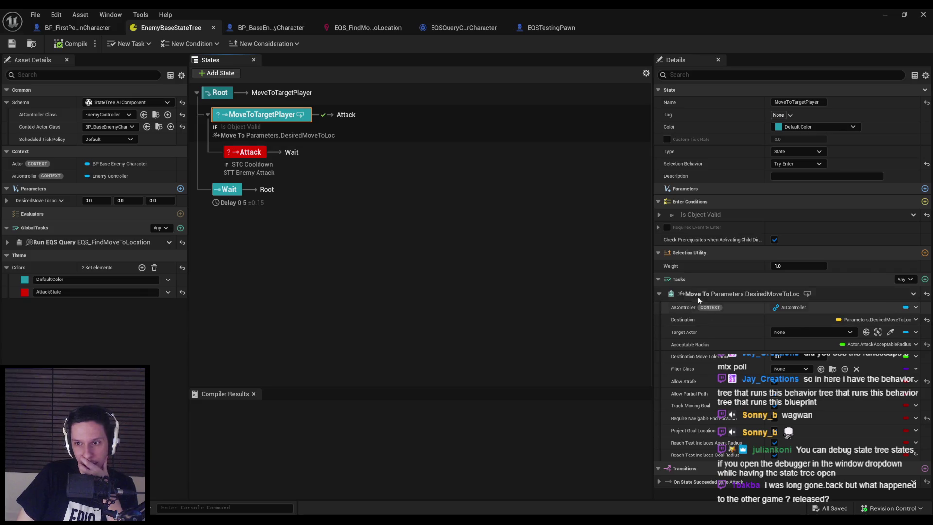
# Review the Is Object Valid condition and expand the Run EQS Query global task's settings
pyautogui.click(659, 216)
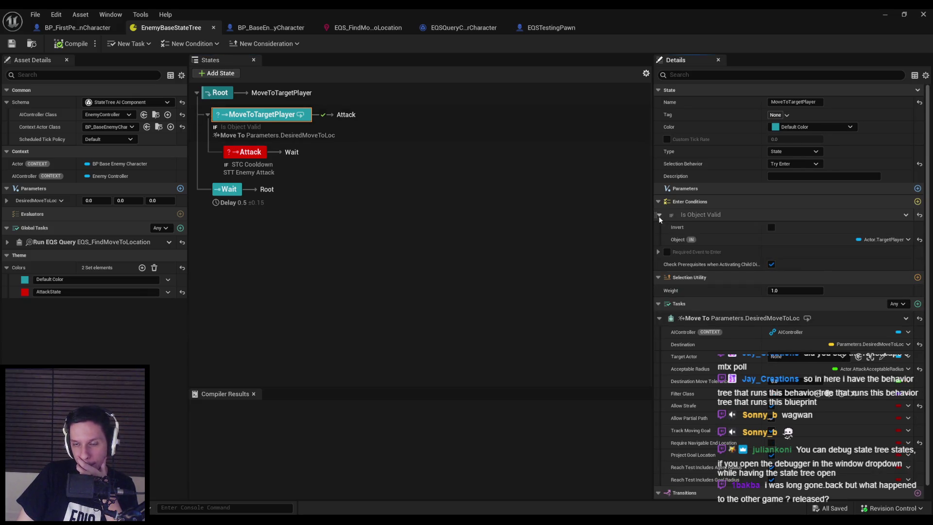
pyautogui.click(660, 219)
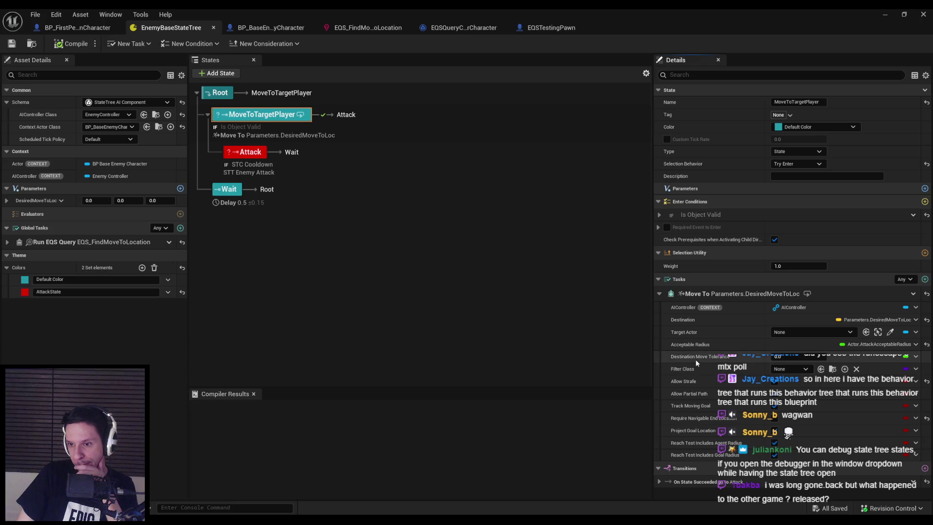
pyautogui.moveTo(697, 358)
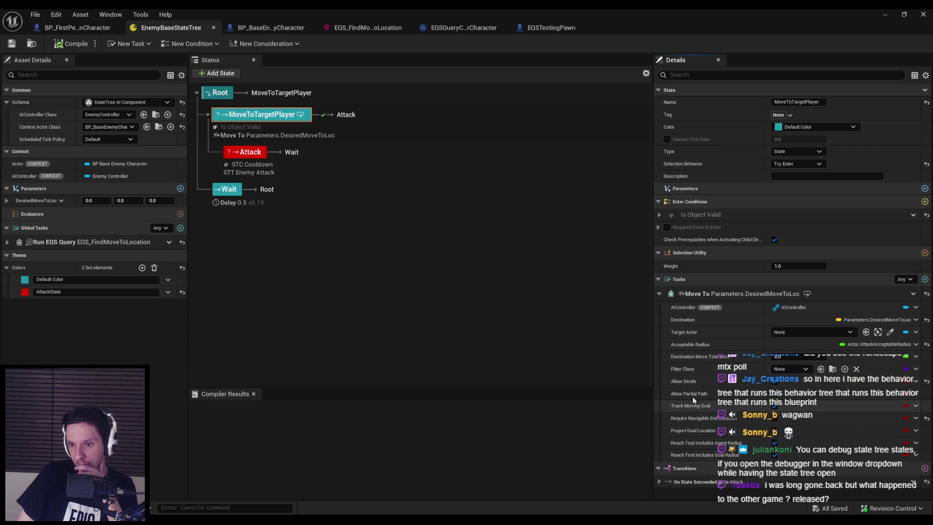
pyautogui.moveTo(696, 407)
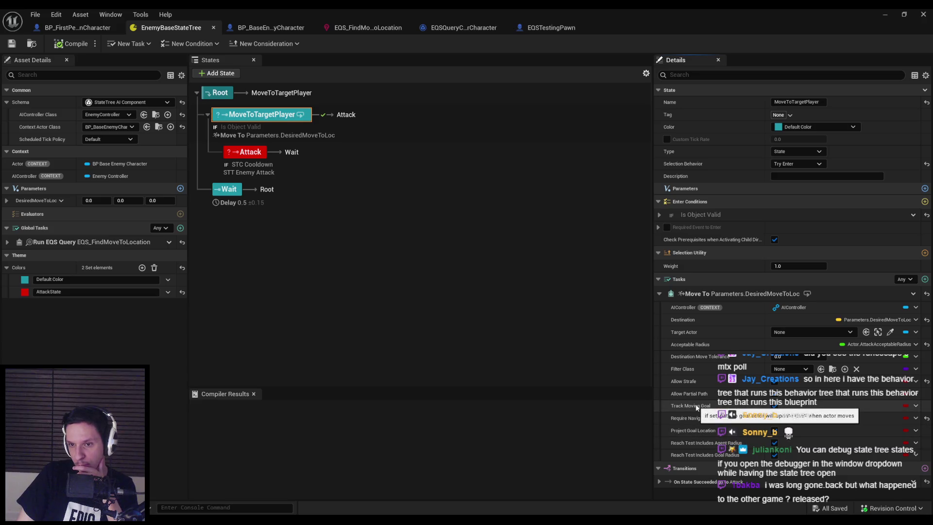
pyautogui.click(7, 242)
# Delete the Run EQS Query global task and save the state tree
pyautogui.moveTo(62, 244)
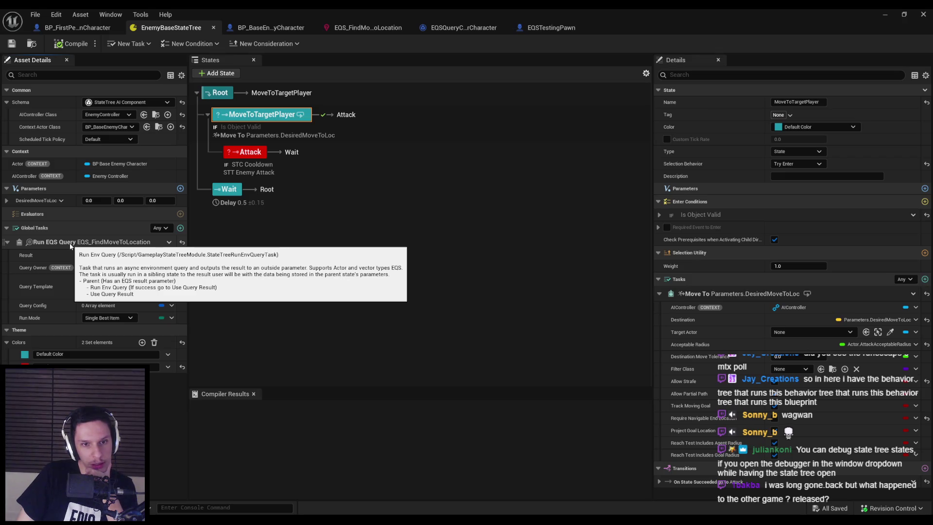
pyautogui.click(169, 241)
pyautogui.click(178, 238)
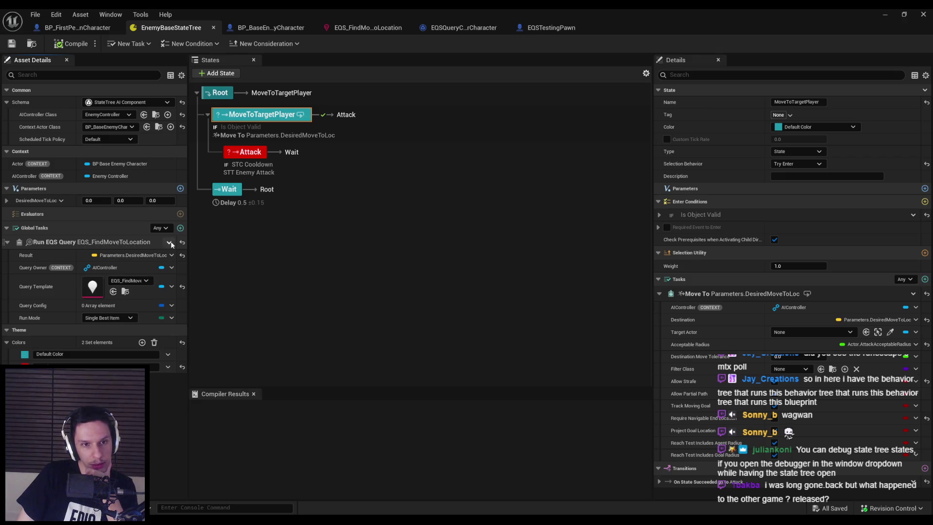
pyautogui.click(169, 241)
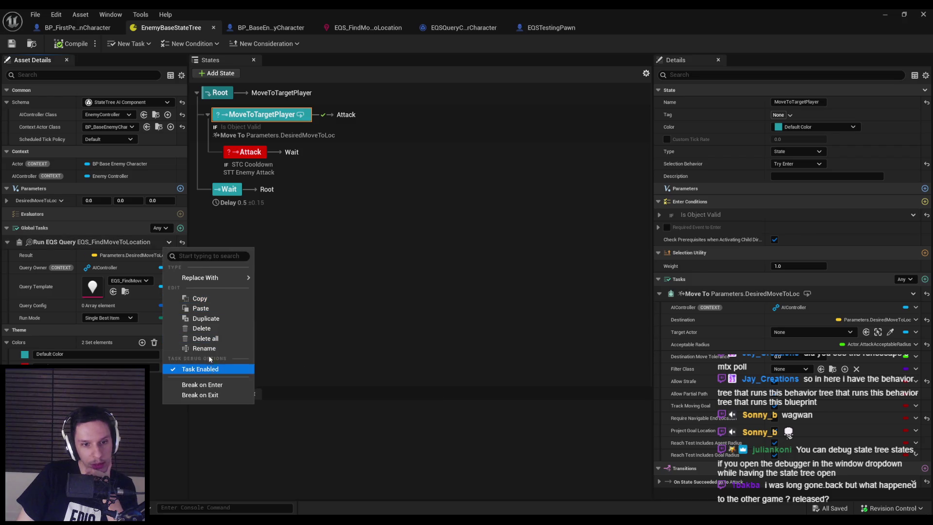
pyautogui.click(204, 328)
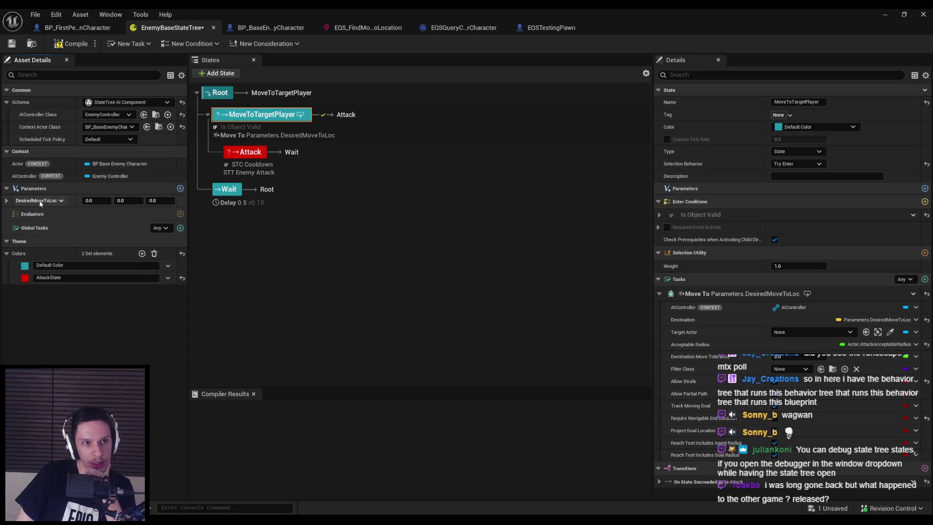
pyautogui.click(12, 44)
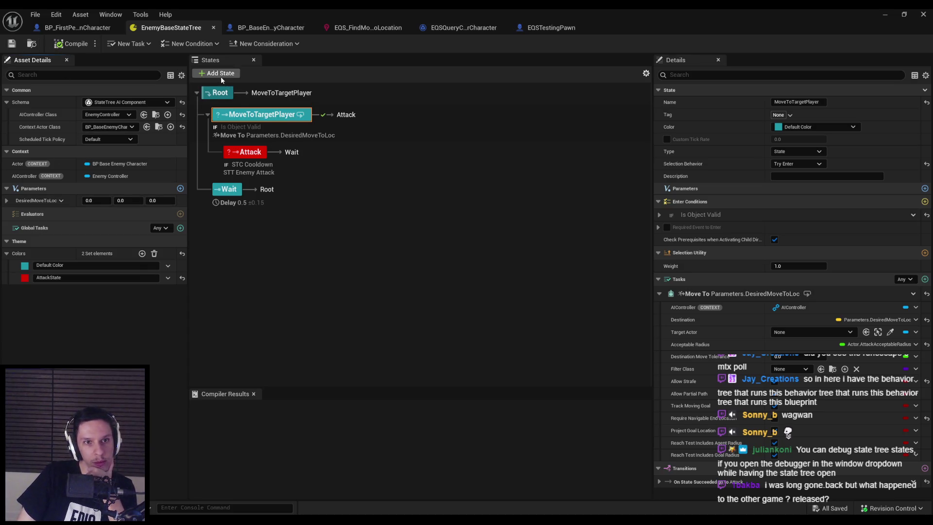
# Add a new state and move it under MoveToTargetPlayer, above Attack
pyautogui.click(219, 92)
pyautogui.rightClick(220, 96)
pyautogui.moveTo(259, 121)
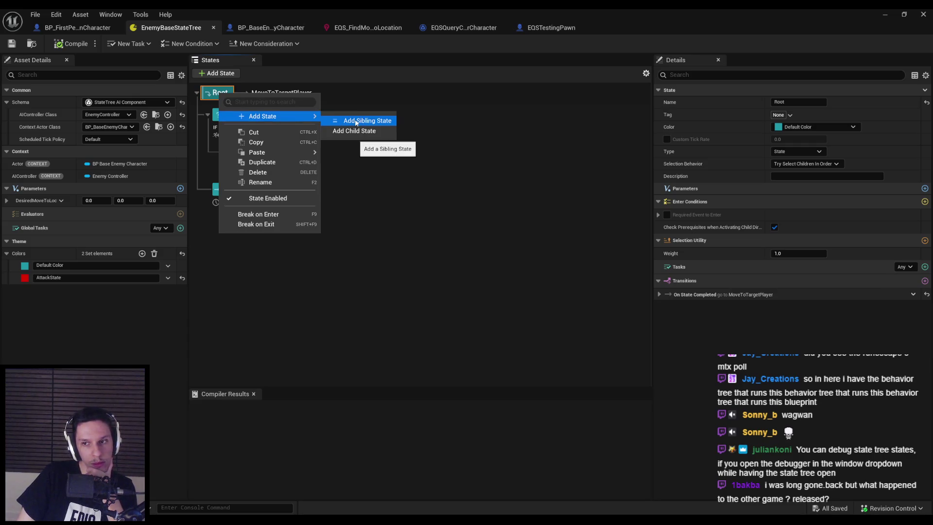
pyautogui.click(358, 250)
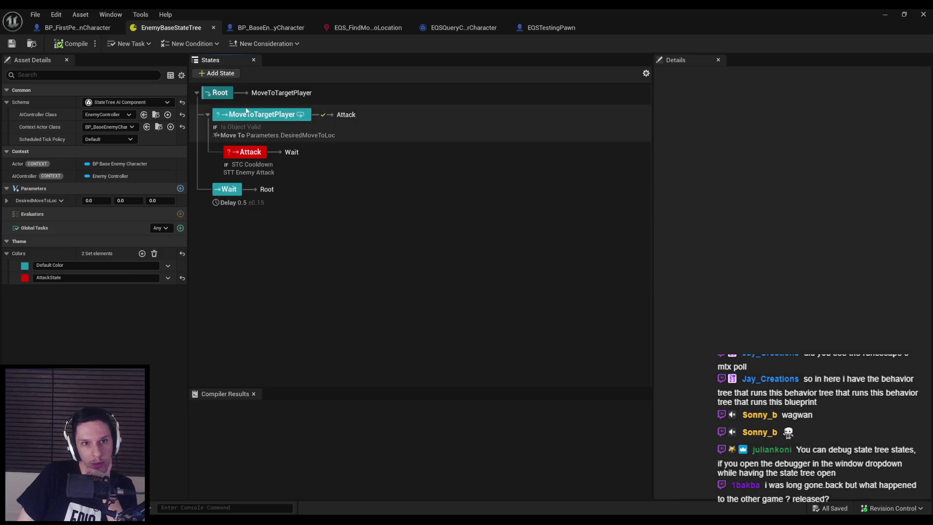
pyautogui.click(246, 115)
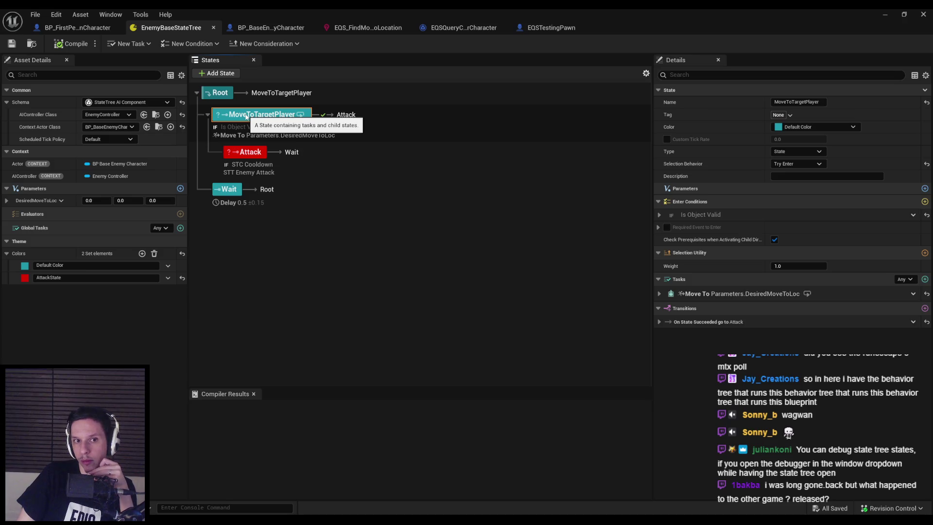
pyautogui.rightClick(247, 117)
pyautogui.moveTo(316, 138)
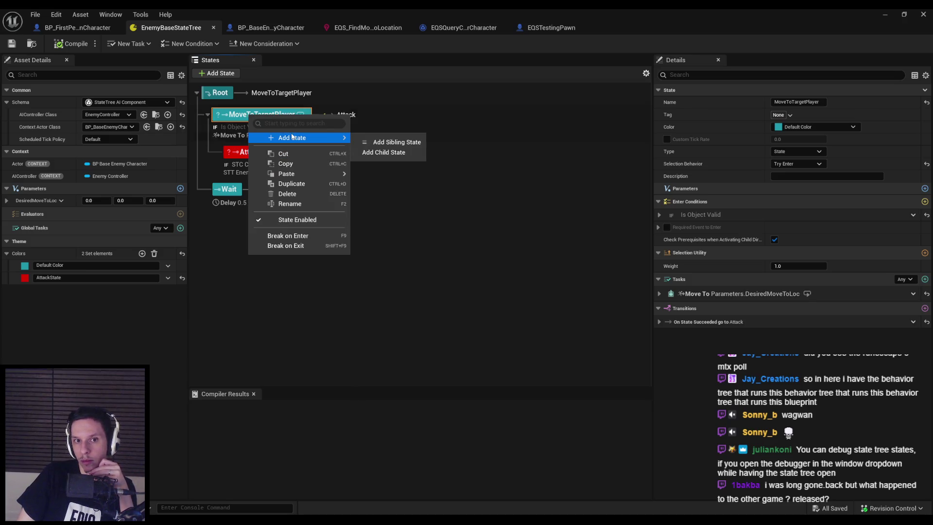
pyautogui.click(397, 142)
pyautogui.moveTo(227, 194)
pyautogui.mouseDown()
pyautogui.moveTo(273, 123)
pyautogui.moveTo(260, 118)
pyautogui.mouseUp()
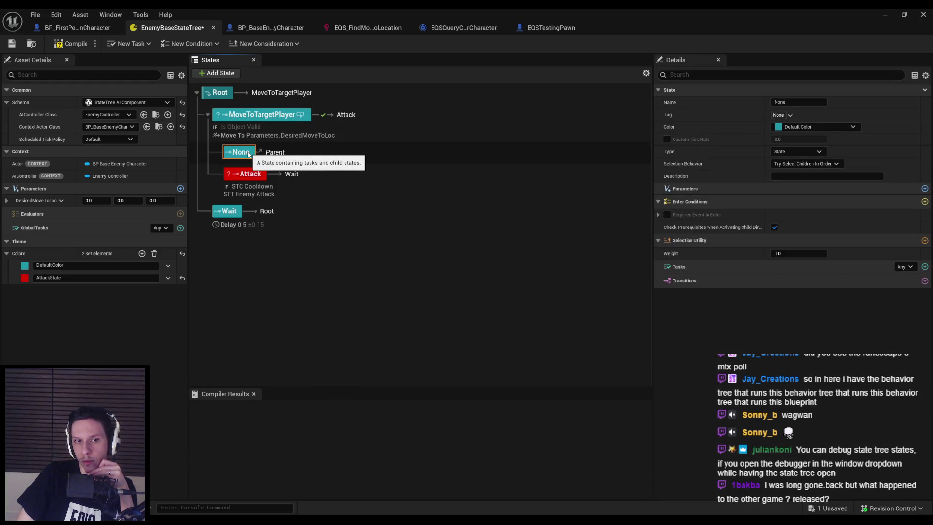
# Set the new None state's type to Linked, keeping selection at Try Select Children In Order
pyautogui.click(251, 116)
pyautogui.click(248, 154)
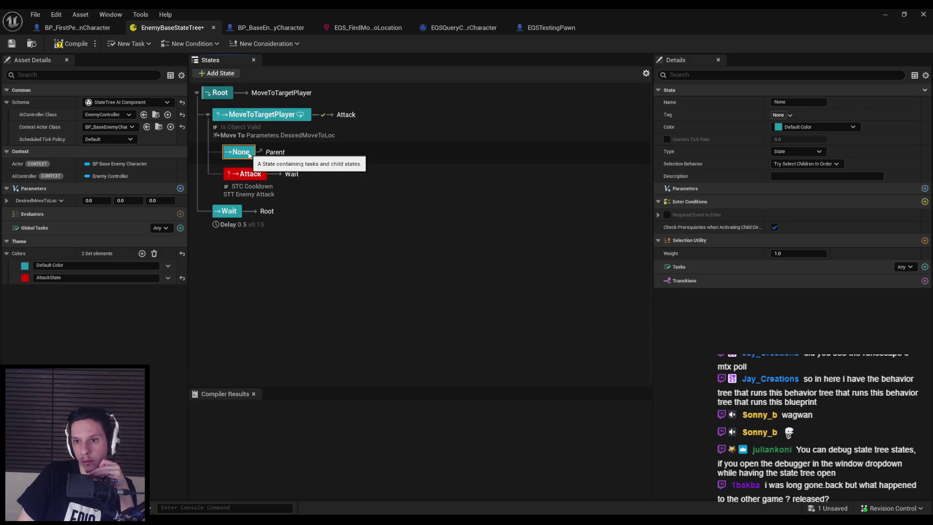
pyautogui.click(807, 164)
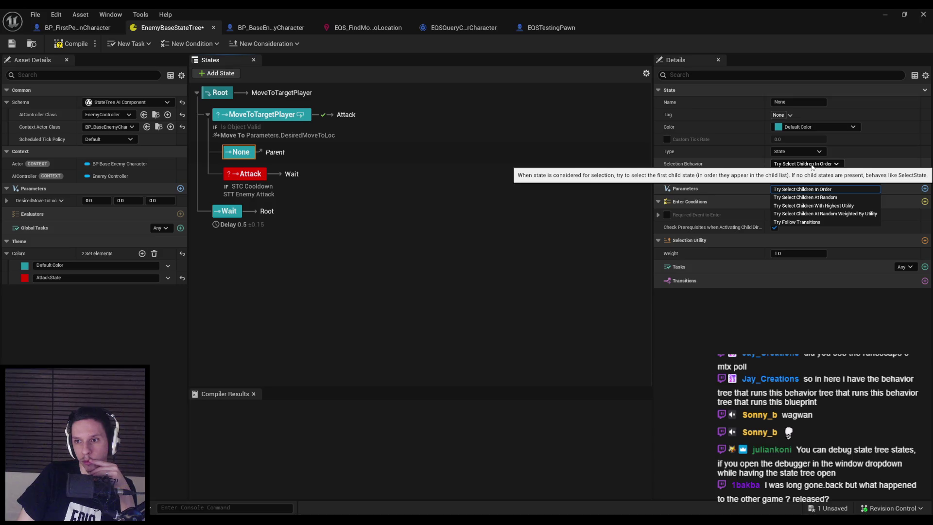
pyautogui.click(812, 167)
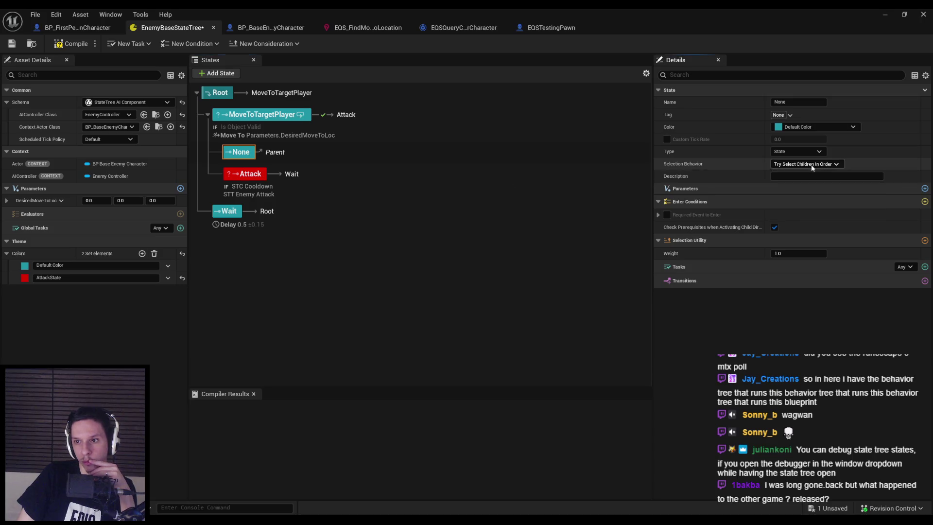
pyautogui.rightClick(241, 154)
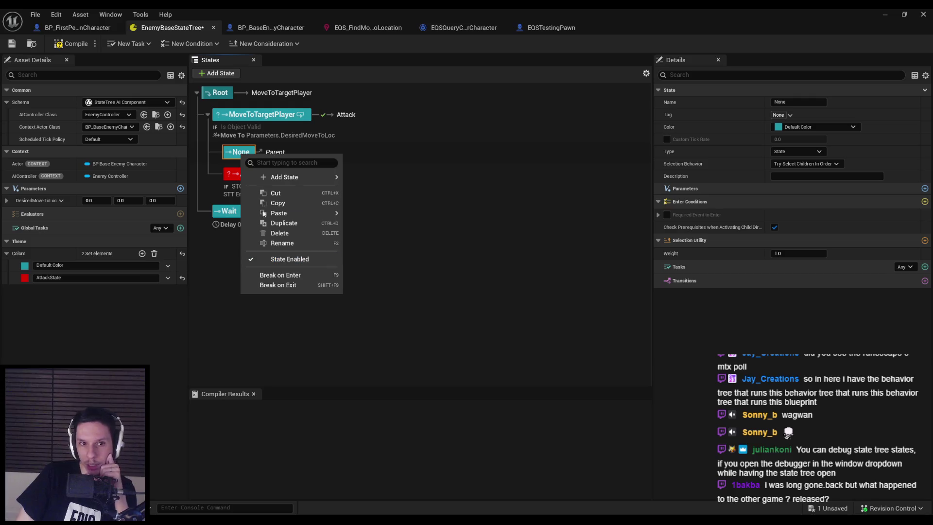
pyautogui.press('Escape')
pyautogui.click(336, 243)
pyautogui.click(240, 152)
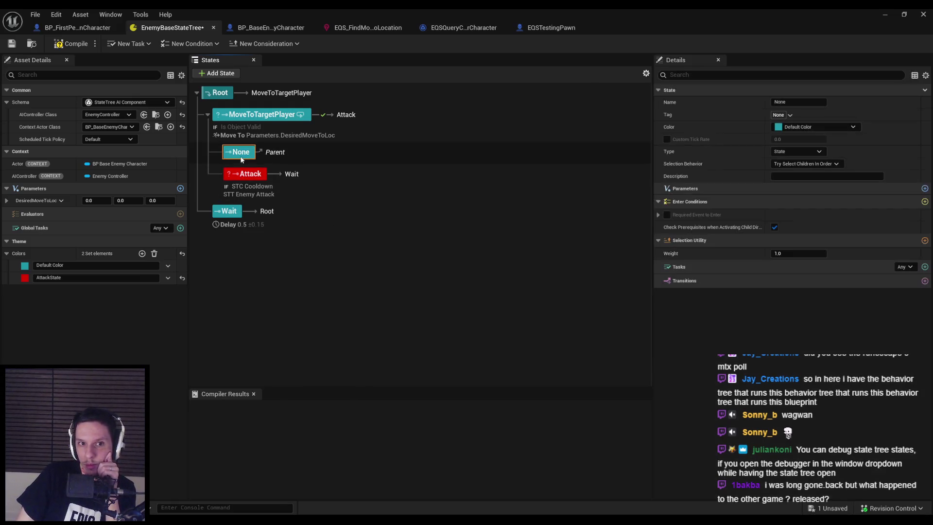
pyautogui.click(801, 151)
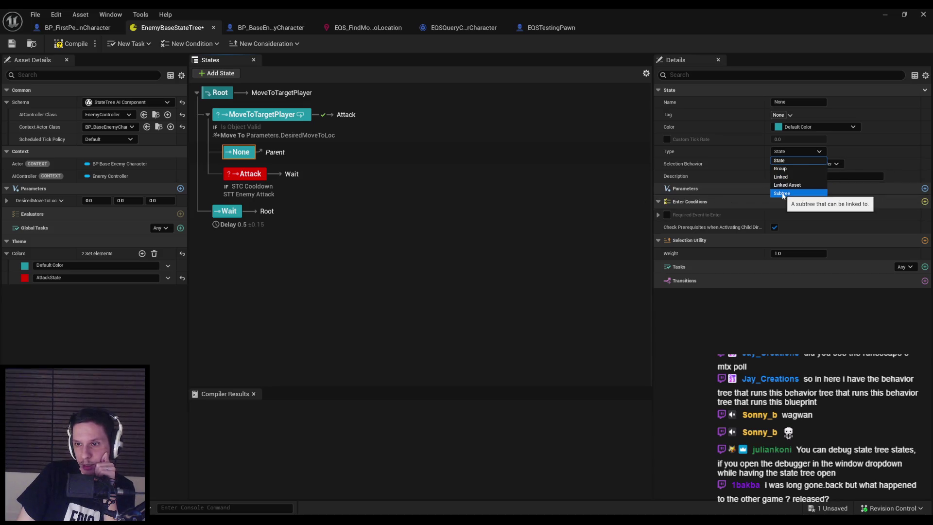
pyautogui.click(781, 177)
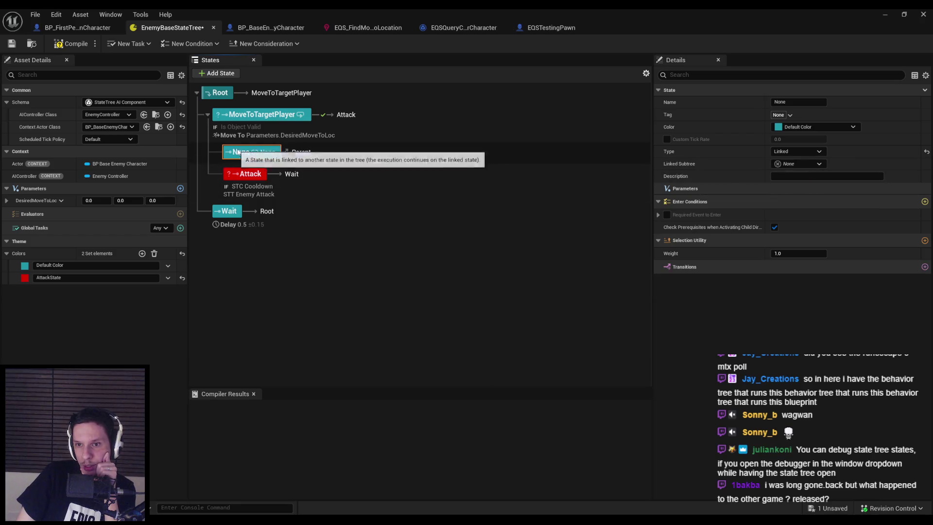
# Add a child state under the None state
pyautogui.rightClick(257, 153)
pyautogui.moveTo(341, 175)
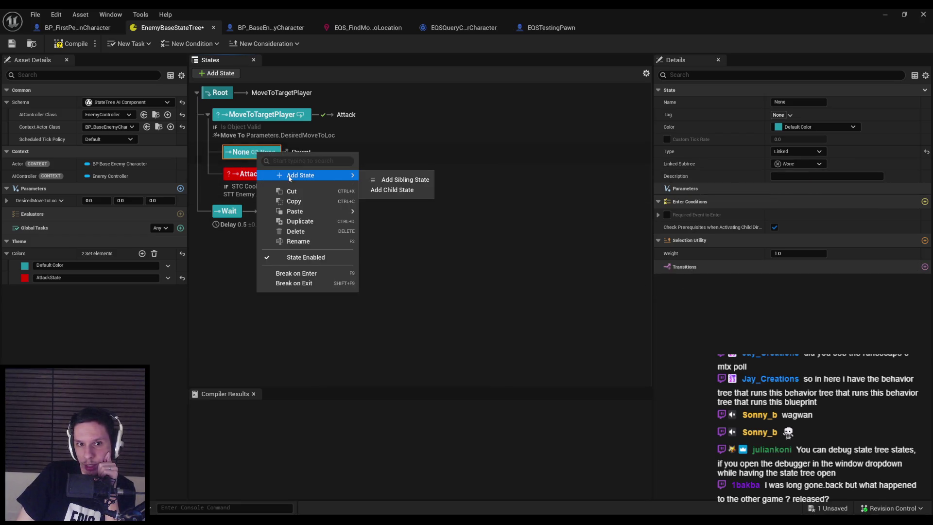
pyautogui.click(406, 189)
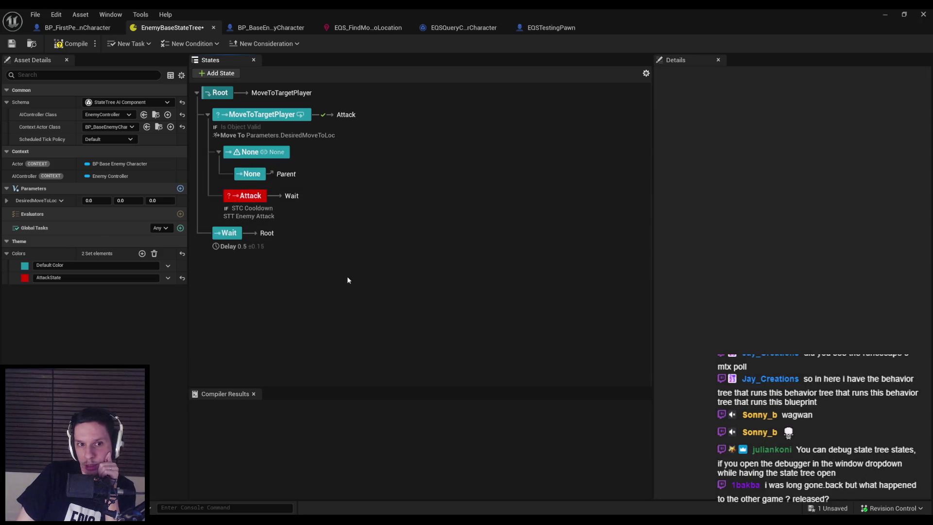
# Make the None state a Subtree, then switch to the EQS documentation in Chrome
pyautogui.click(247, 160)
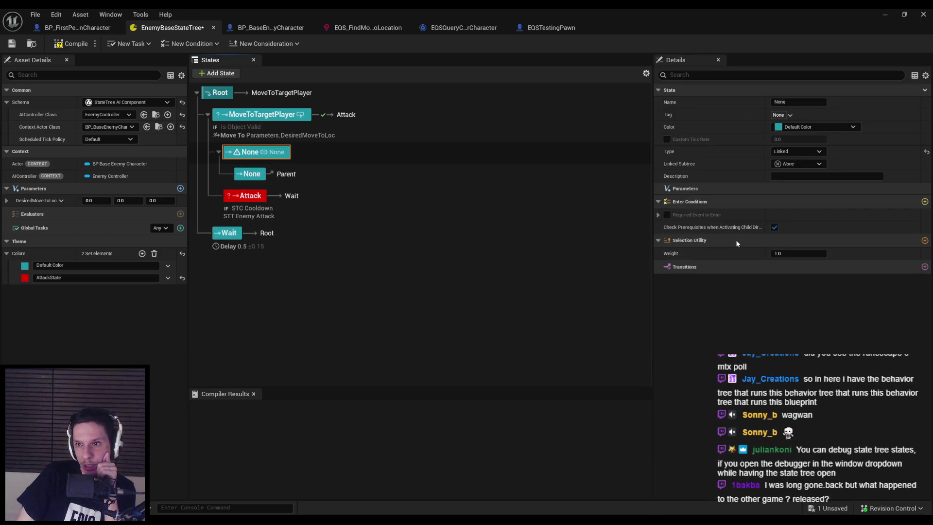
pyautogui.click(788, 165)
pyautogui.click(698, 163)
pyautogui.click(799, 165)
pyautogui.click(799, 165)
pyautogui.click(798, 152)
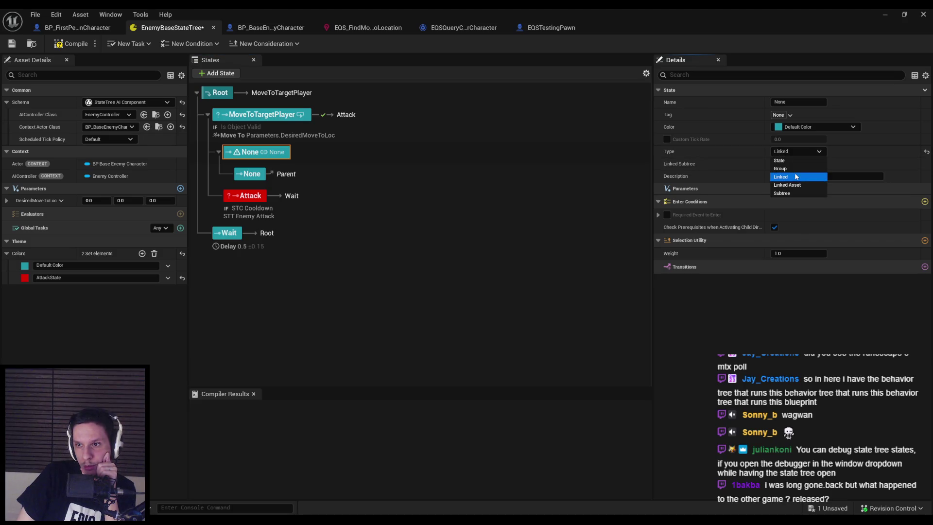
pyautogui.click(792, 192)
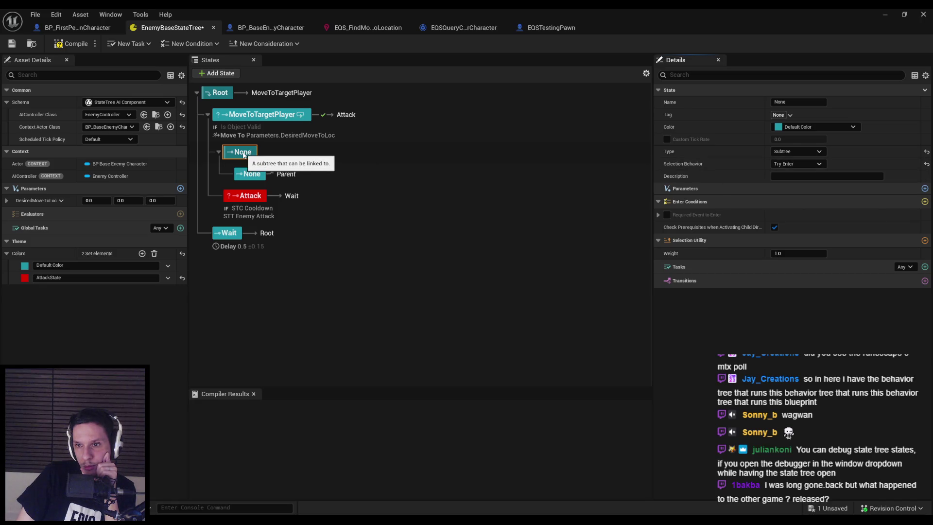
pyautogui.hotkey('alt', 'Tab')
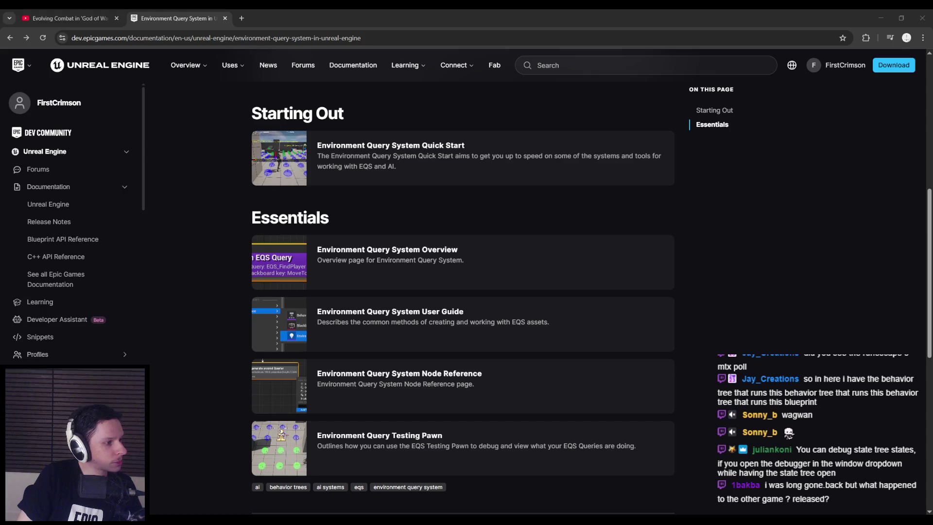
pyautogui.hotkey('ctrl', 'shift', 't')
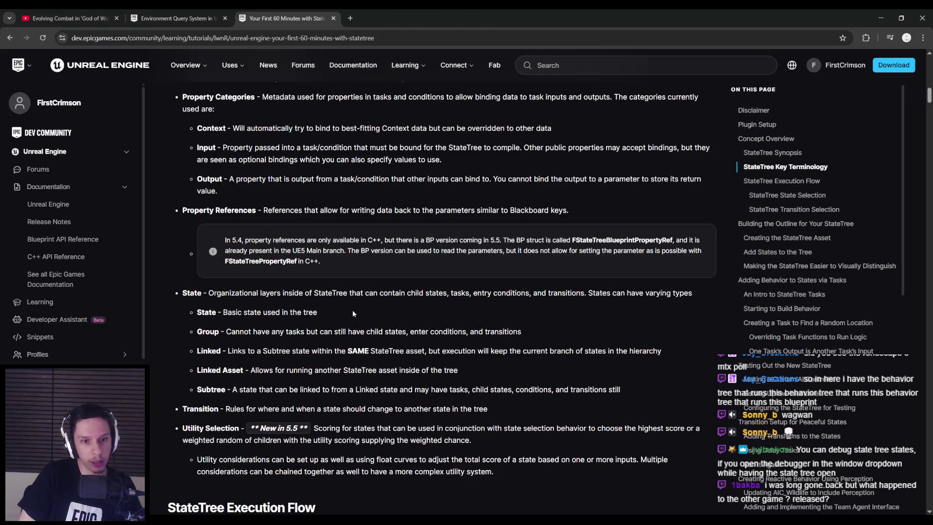
pyautogui.moveTo(231, 389); pyautogui.dragTo(639, 392)
pyautogui.click(638, 392)
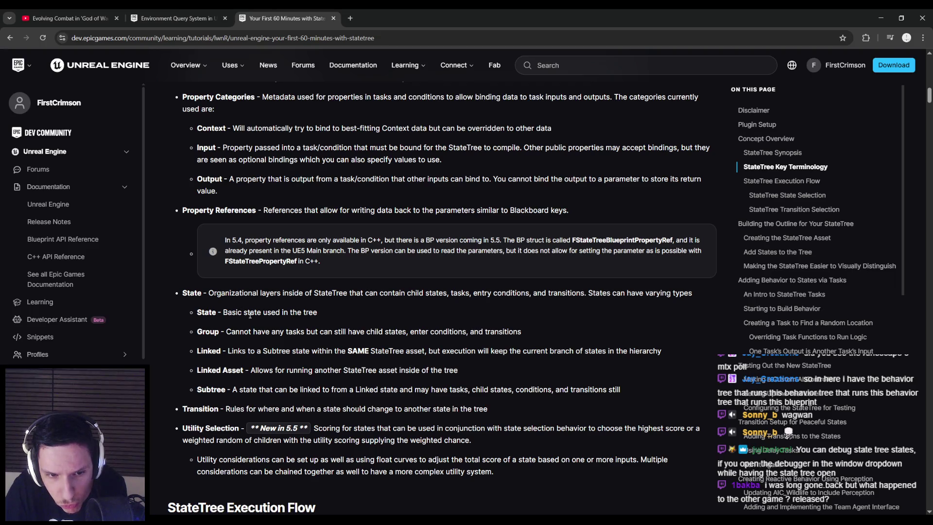
pyautogui.scroll(-1, 248, 389)
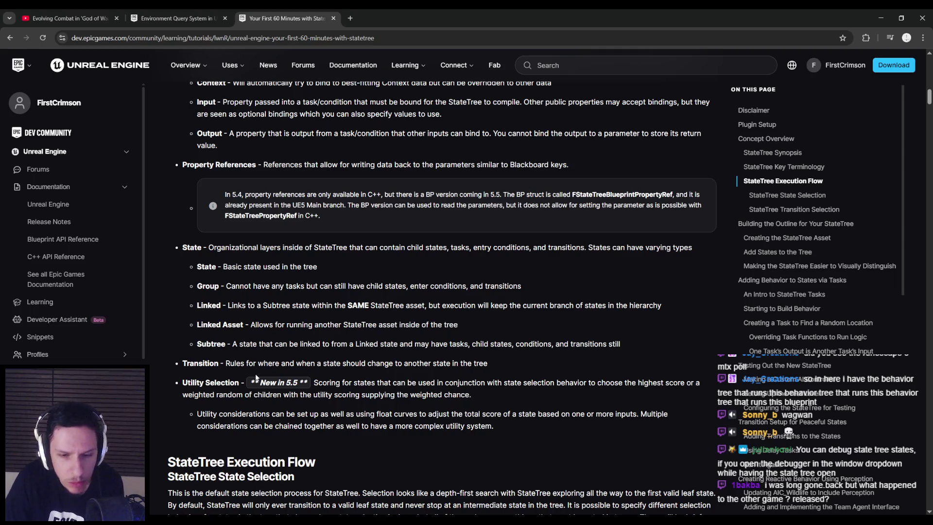
pyautogui.scroll(-4, 256, 378)
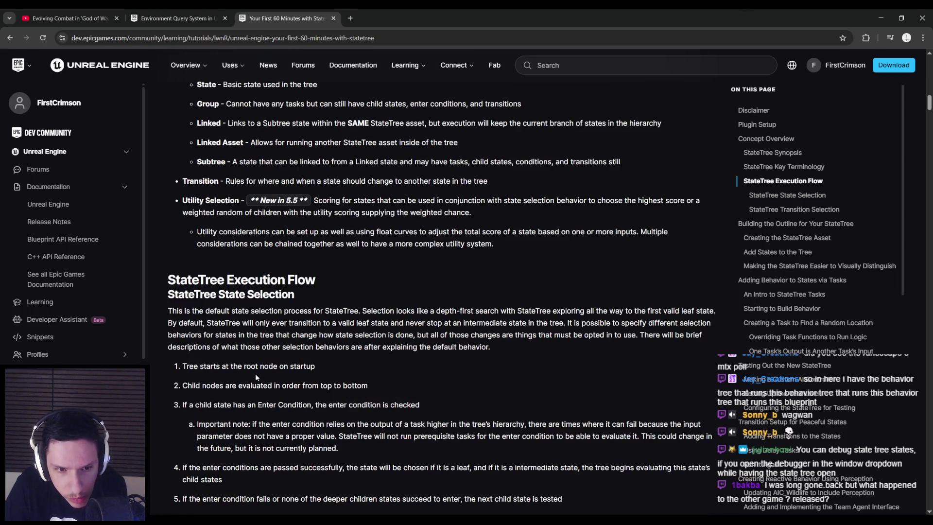
pyautogui.scroll(-2, 256, 377)
pyautogui.scroll(-3, 256, 375)
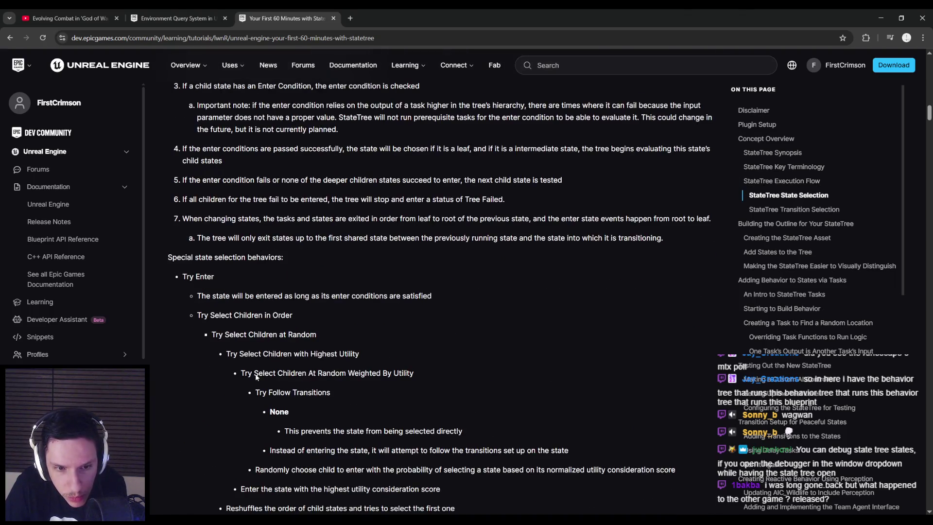
pyautogui.scroll(-2, 256, 375)
pyautogui.scroll(-9, 256, 375)
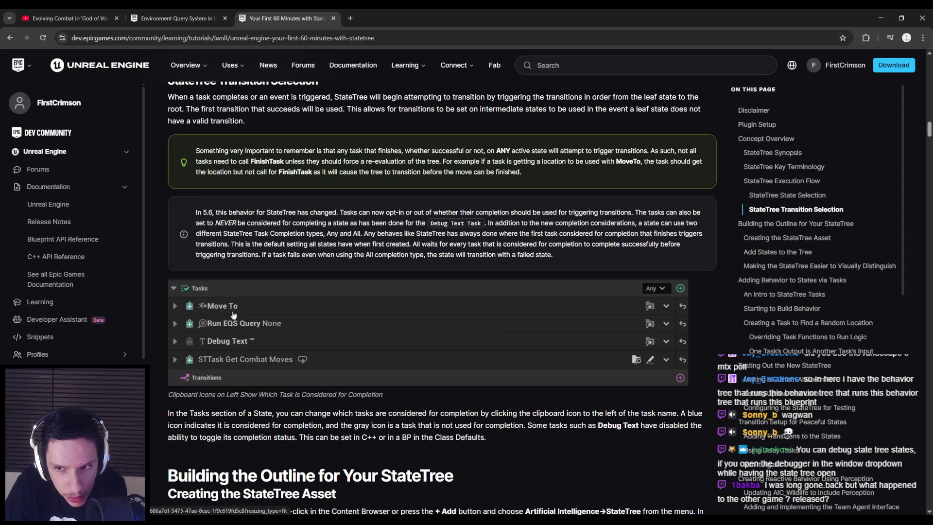
pyautogui.hotkey('ctrl', 'w')
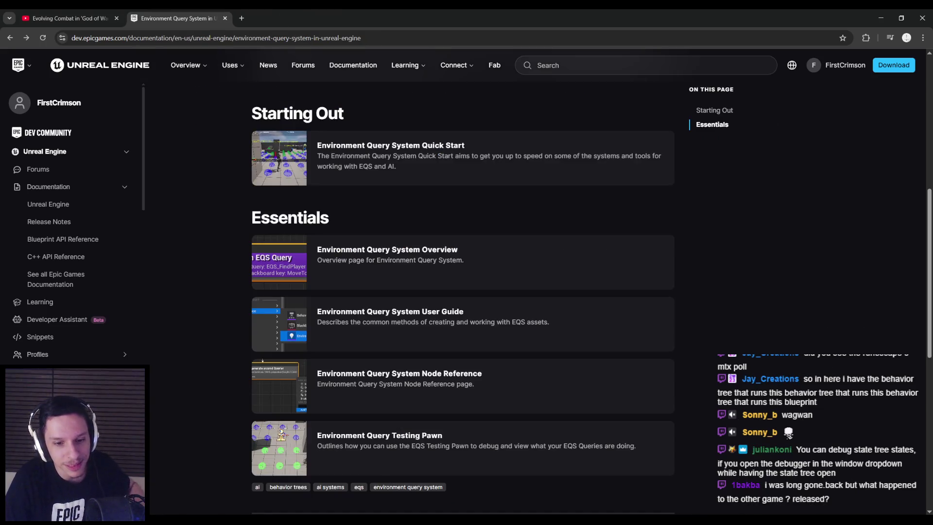
pyautogui.click(326, 489)
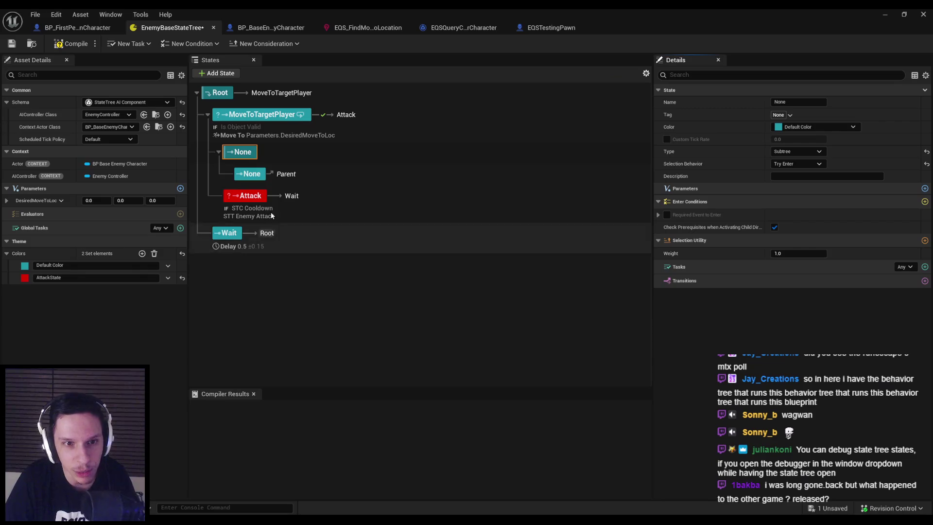
# Delete the child and parent None states
pyautogui.click(248, 174)
pyautogui.press('Delete')
pyautogui.click(242, 152)
pyautogui.press('Delete')
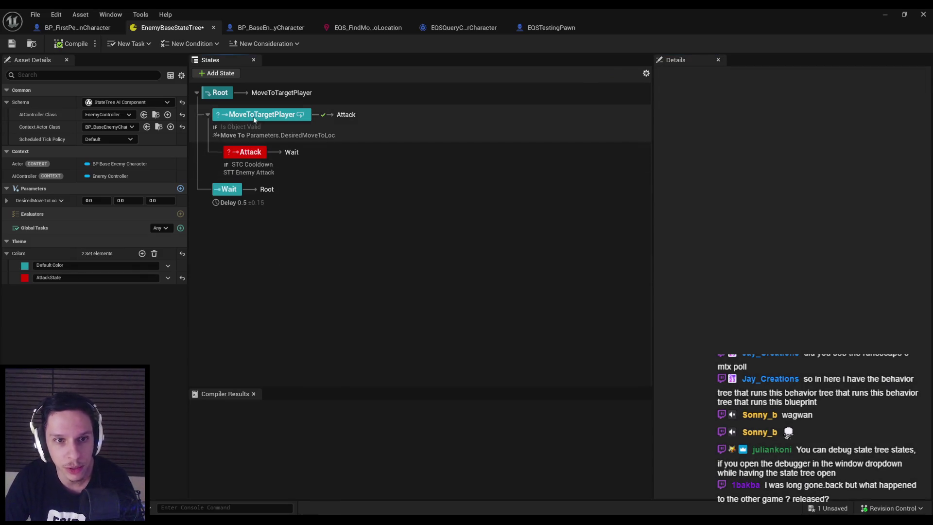
# Set MoveToTargetPlayer's task completion to All and add an EQS_FindMoveToLocation Run EQS Query before Move To
pyautogui.click(254, 117)
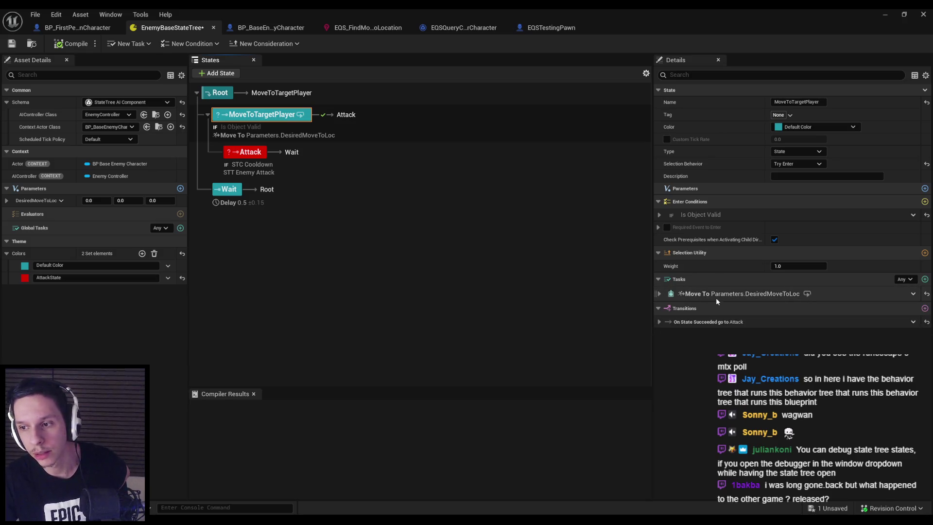
pyautogui.click(661, 294)
pyautogui.click(905, 279)
pyautogui.click(902, 289)
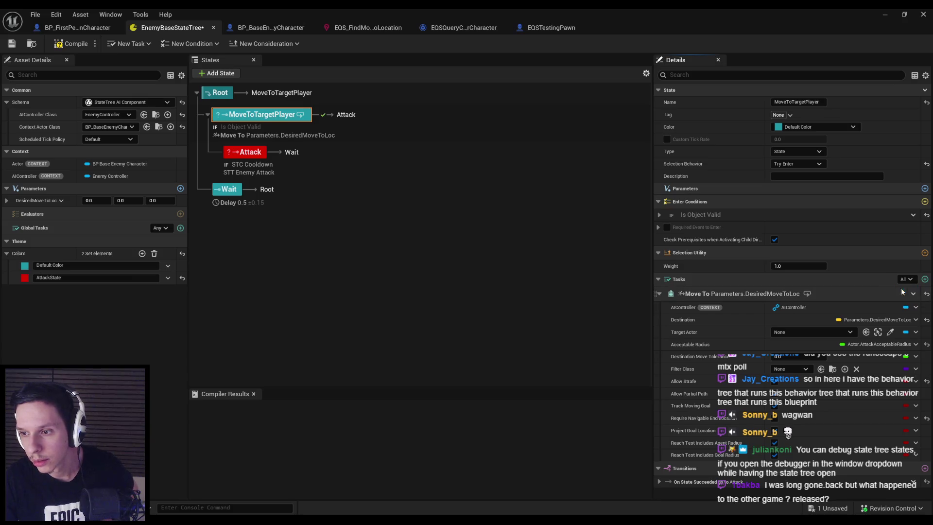
pyautogui.click(807, 294)
pyautogui.click(792, 333)
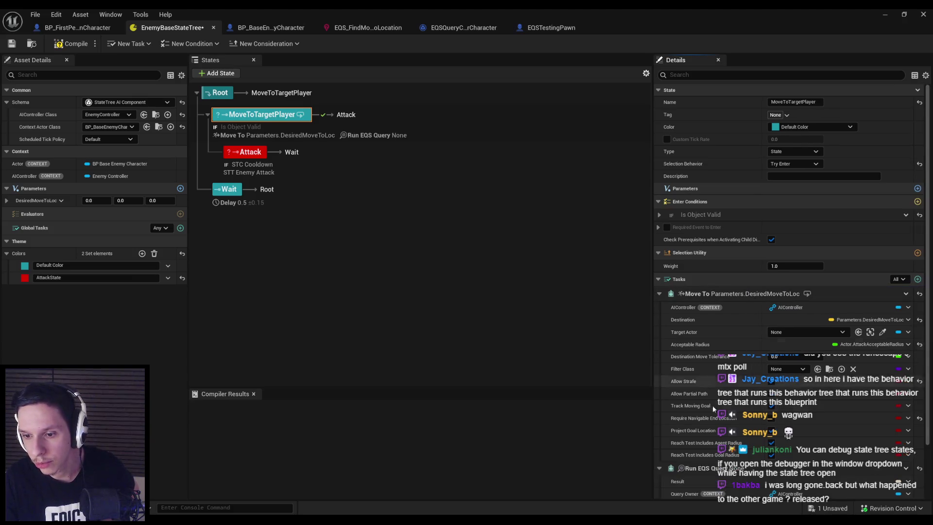
pyautogui.moveTo(655, 469); pyautogui.dragTo(663, 294)
pyautogui.click(818, 331)
# Bind the query Result to Parameters.DesiredMoveToLoc
pyautogui.click(855, 218)
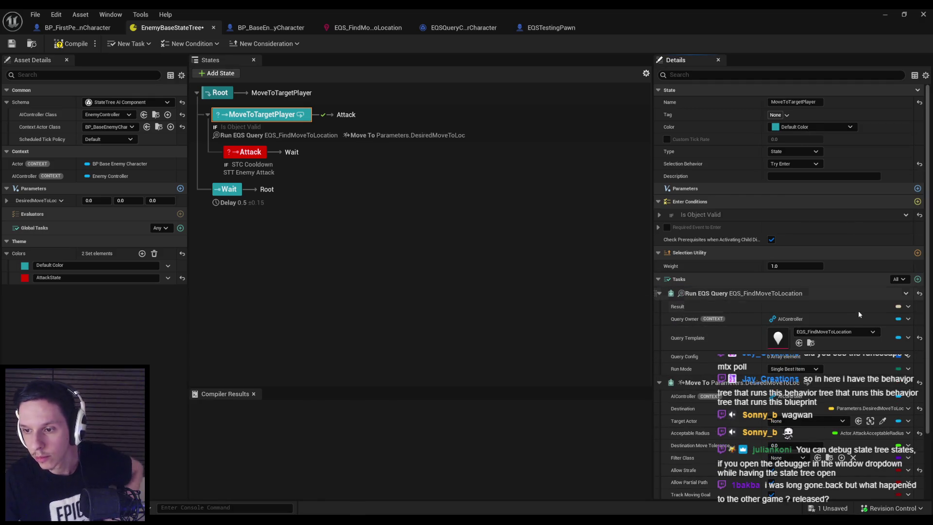
pyautogui.click(908, 338)
pyautogui.moveTo(893, 333)
pyautogui.click(813, 347)
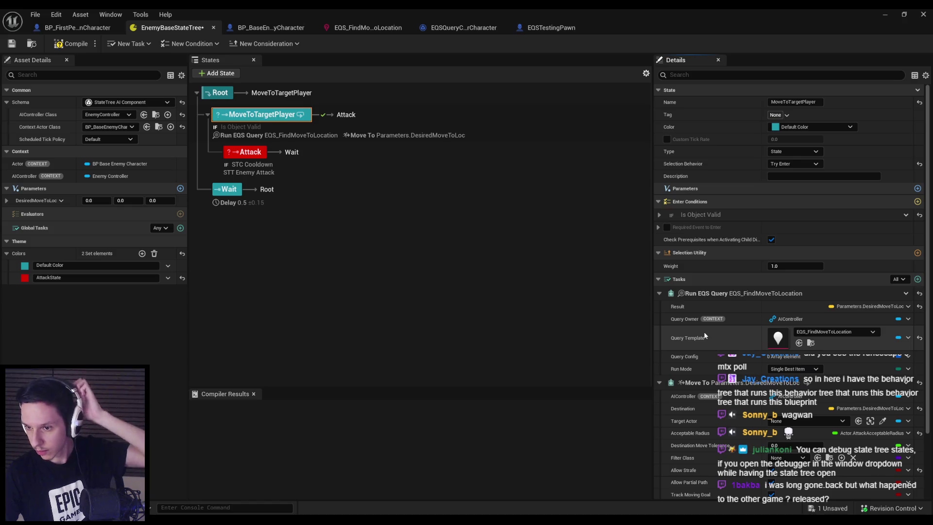
# Compile and save the State Tree, leaving Run EQS Query excluded from state completion
pyautogui.click(71, 43)
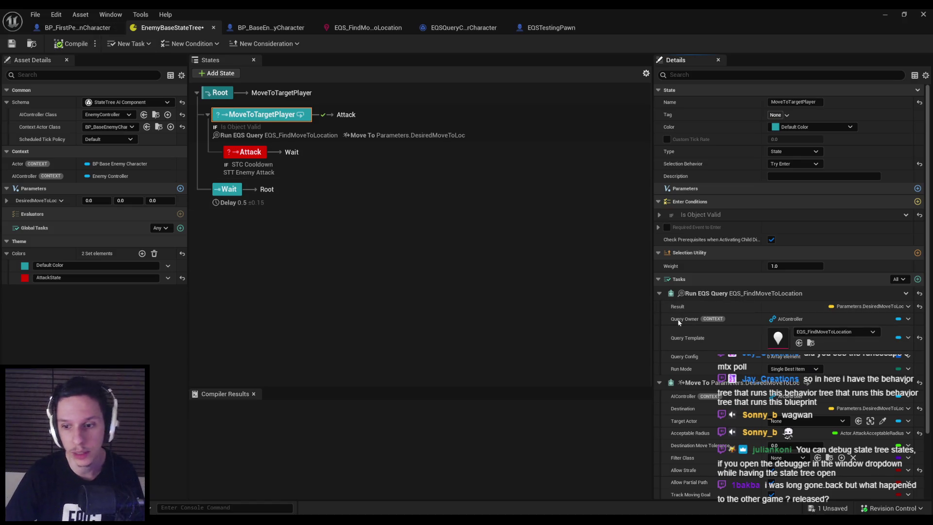
pyautogui.click(672, 295)
pyautogui.hotkey('ctrl', 's')
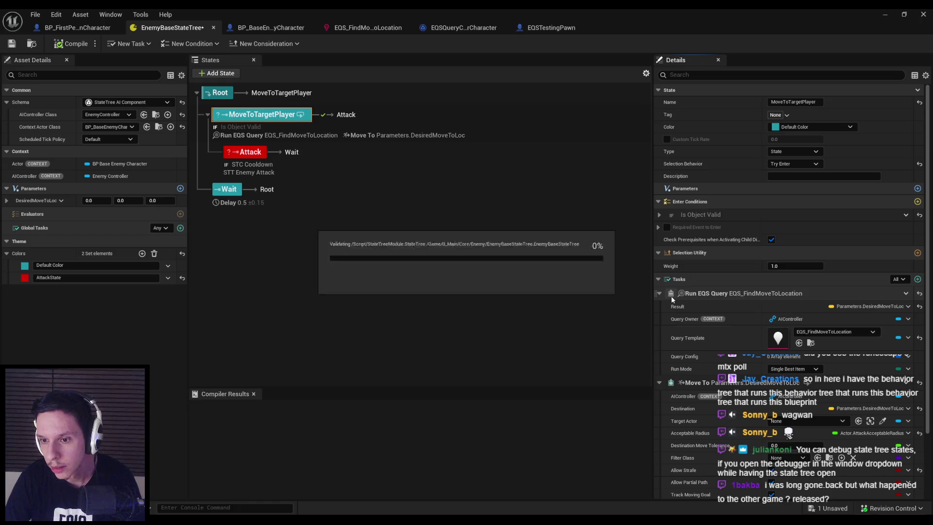
pyautogui.click(671, 294)
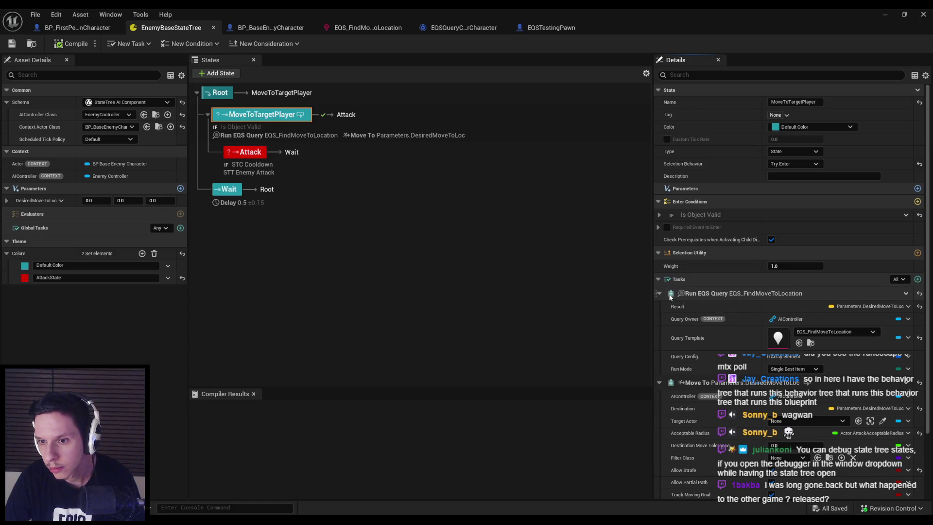
pyautogui.click(671, 294)
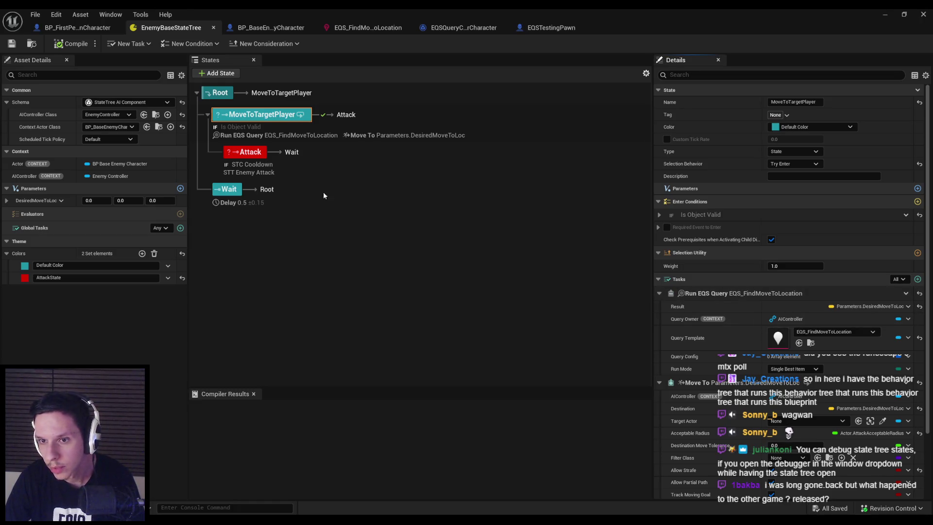
pyautogui.hotkey('alt', 'p')
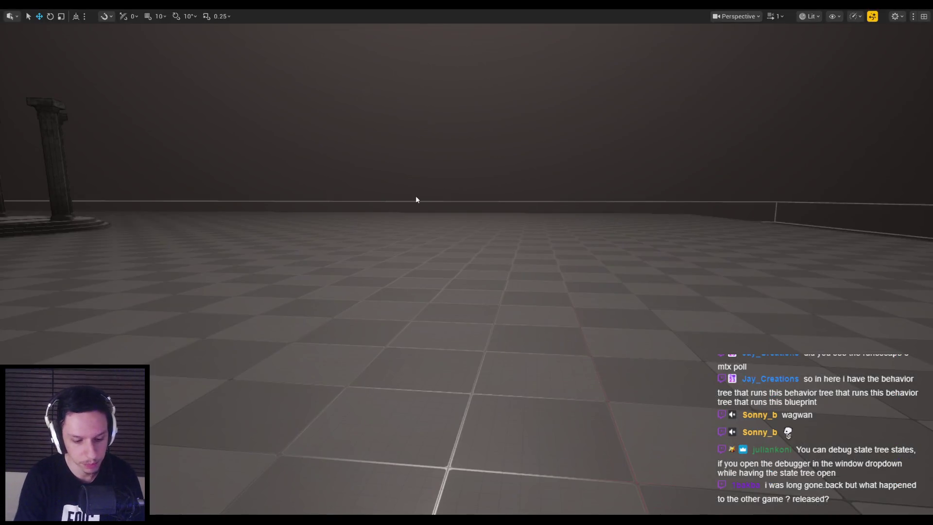
pyautogui.press("'")
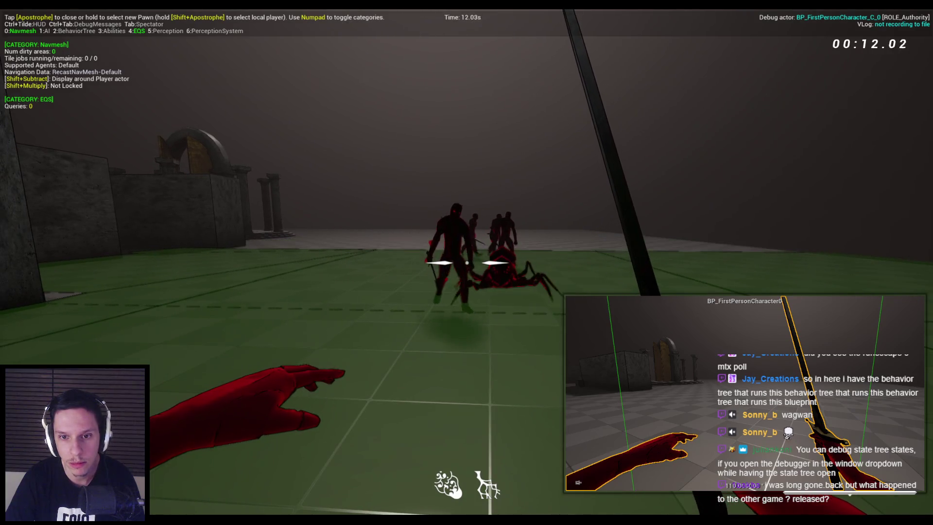
pyautogui.press('Escape')
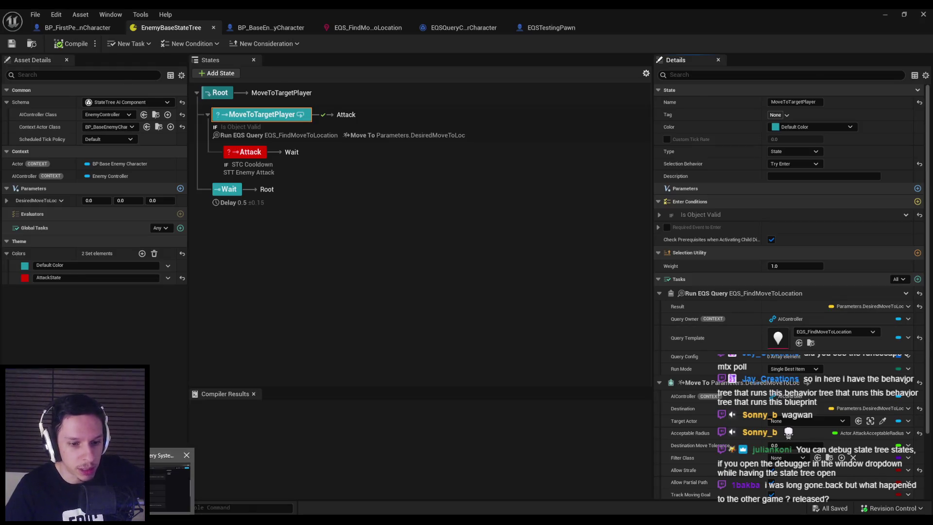
# Scroll through the EQS documentation in the browser, then return to the State Tree editor
pyautogui.hotkey('alt', 'Tab')
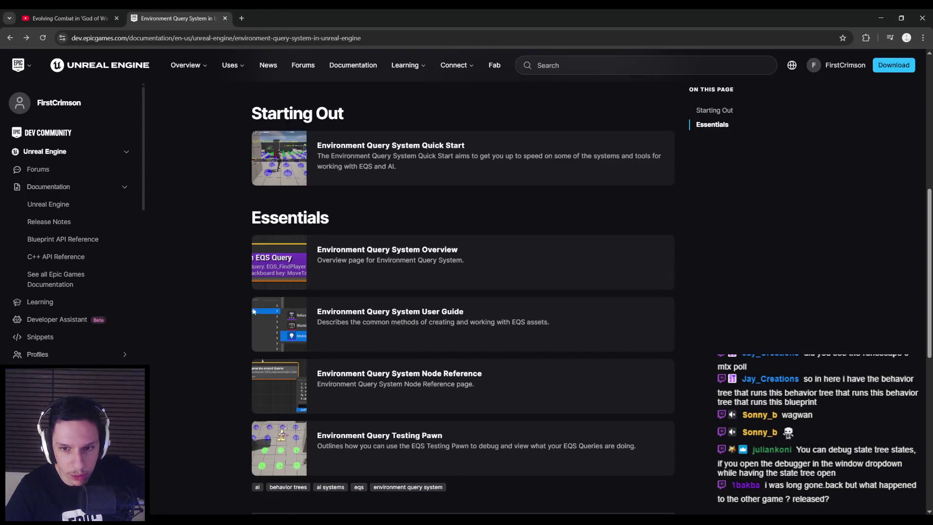
pyautogui.scroll(-4, 209, 336)
pyautogui.scroll(6, 213, 342)
pyautogui.scroll(5, 214, 345)
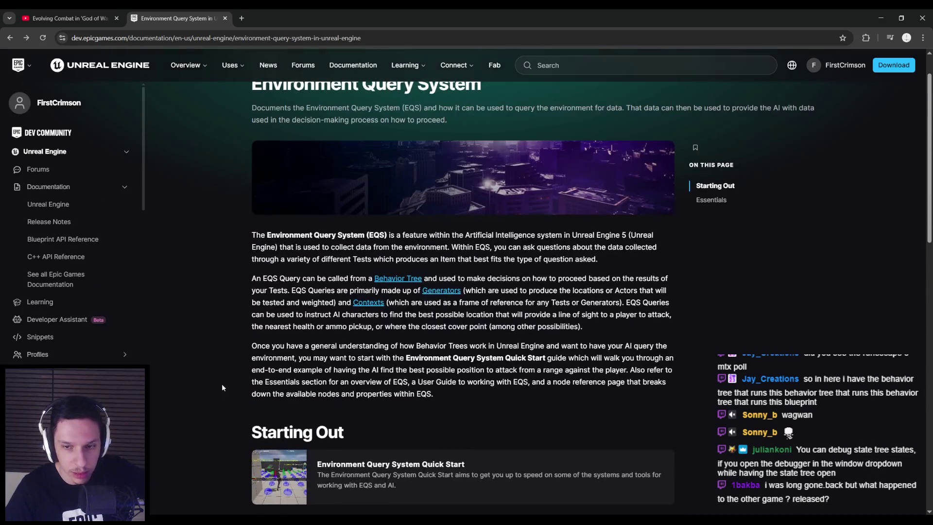
pyautogui.hotkey('alt', 'Tab')
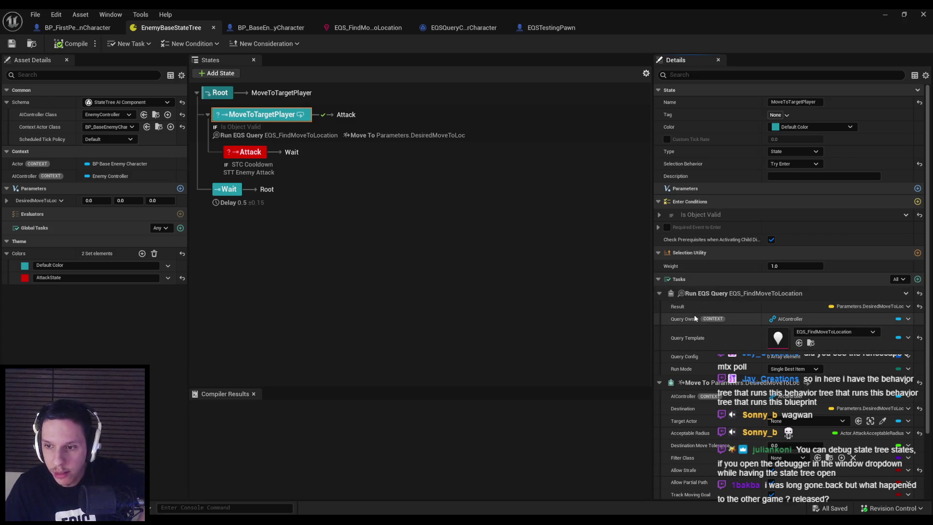
# Make Run EQS Query count toward completion and open the EQS_FindMoveToLocation query asset
pyautogui.scroll(-3, 690, 328)
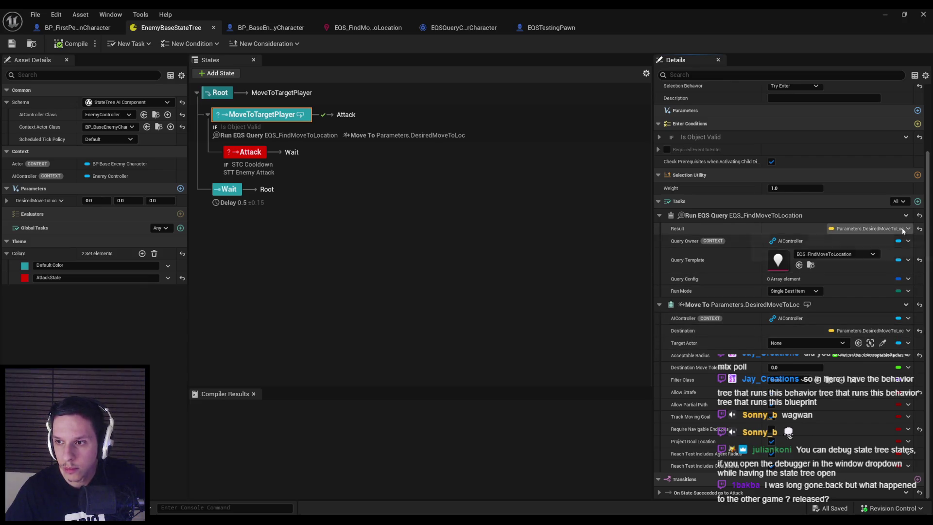
pyautogui.click(671, 216)
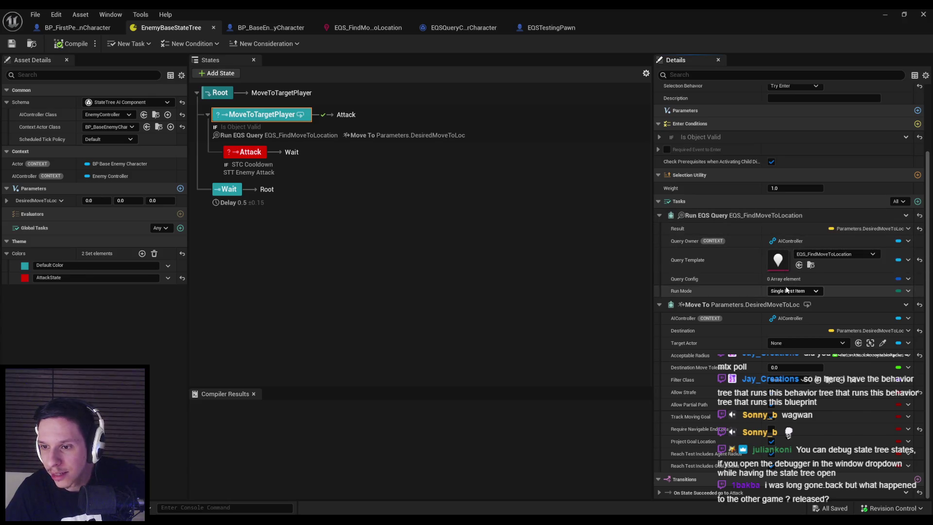
pyautogui.doubleClick(780, 266)
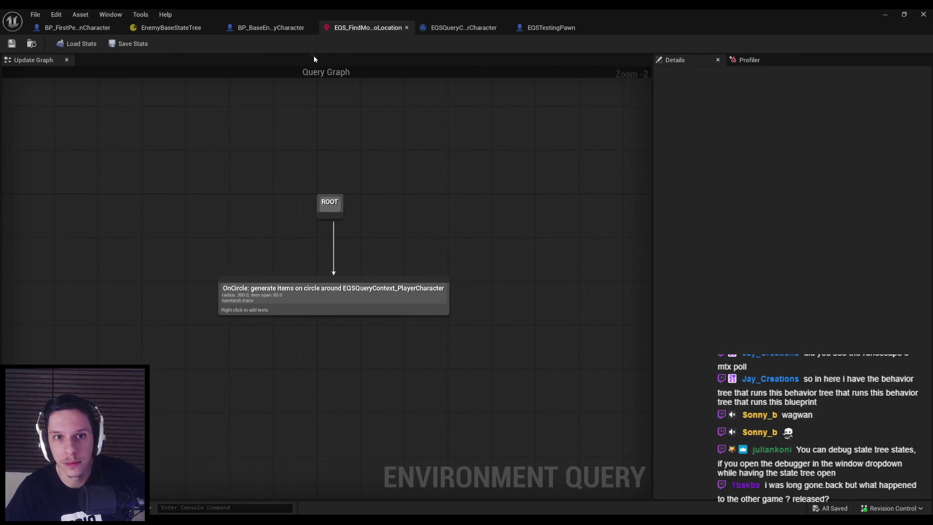
# Inspect the OnCircle generator and query root properties, including the root's debug messages
pyautogui.click(345, 290)
pyautogui.click(330, 204)
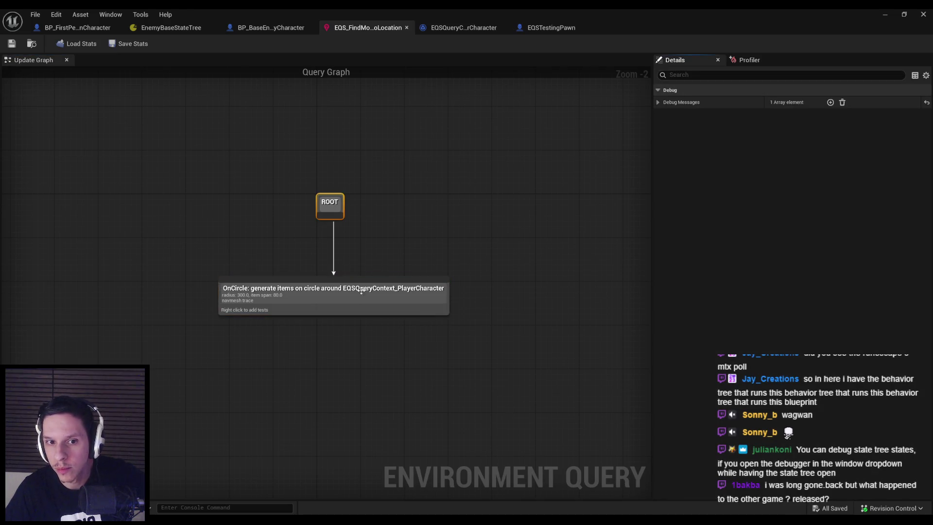
pyautogui.click(657, 102)
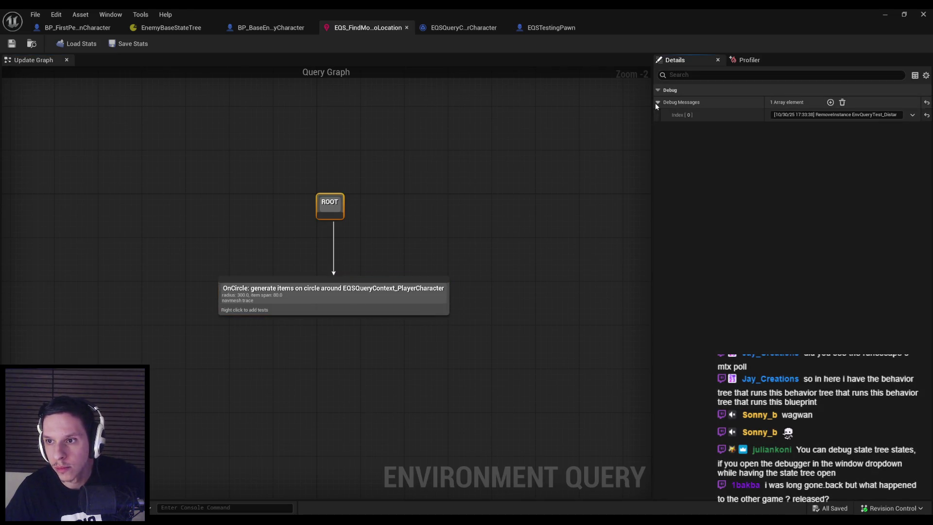
pyautogui.click(340, 292)
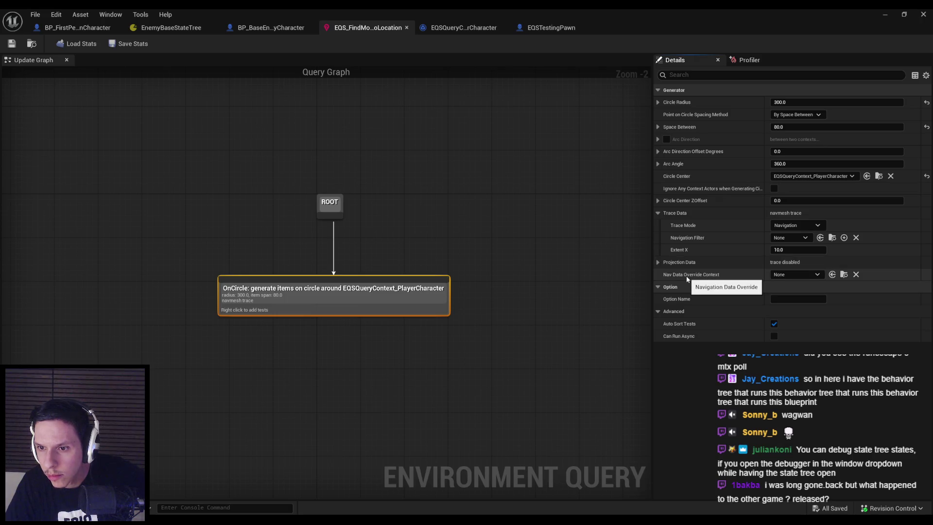
# Set the OnCircle generator's projection Trace Mode to Navigation and minimize the query editor
pyautogui.click(797, 275)
pyautogui.click(751, 278)
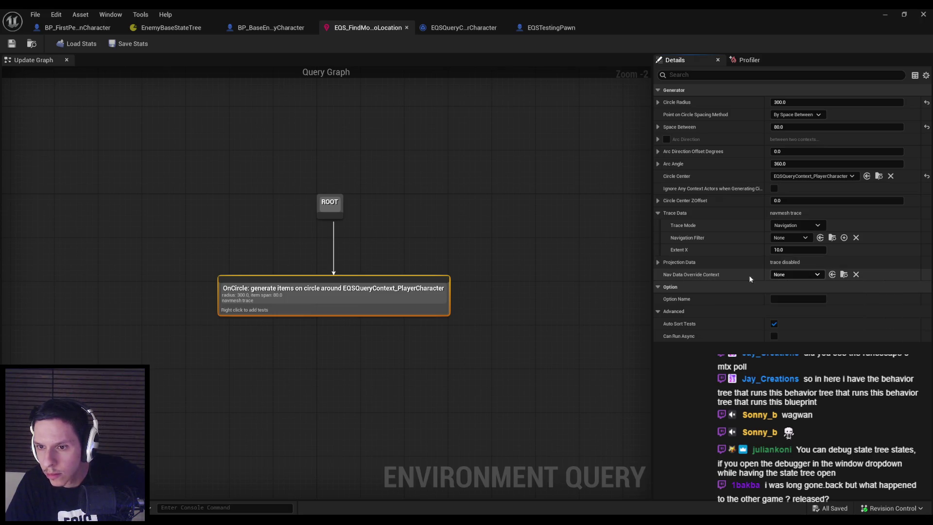
pyautogui.click(659, 263)
pyautogui.click(777, 274)
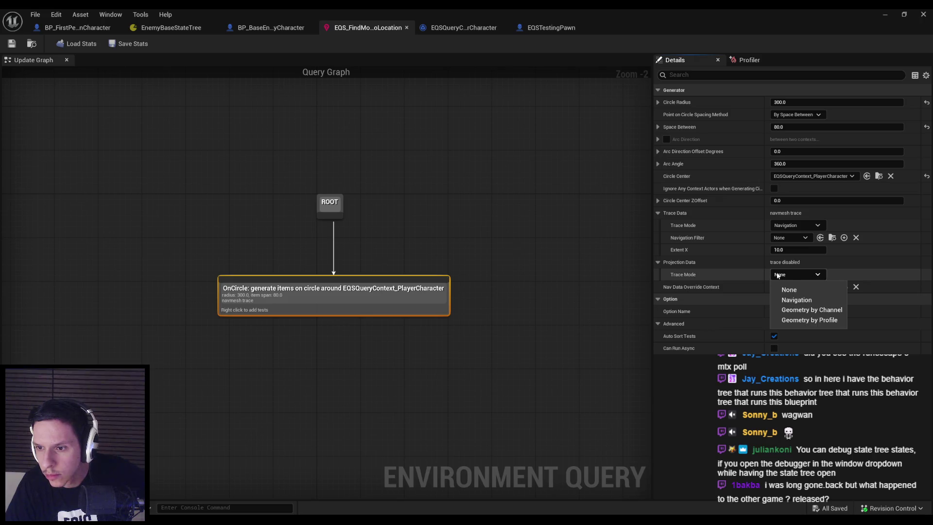
pyautogui.click(778, 275)
pyautogui.click(778, 275)
pyautogui.click(796, 300)
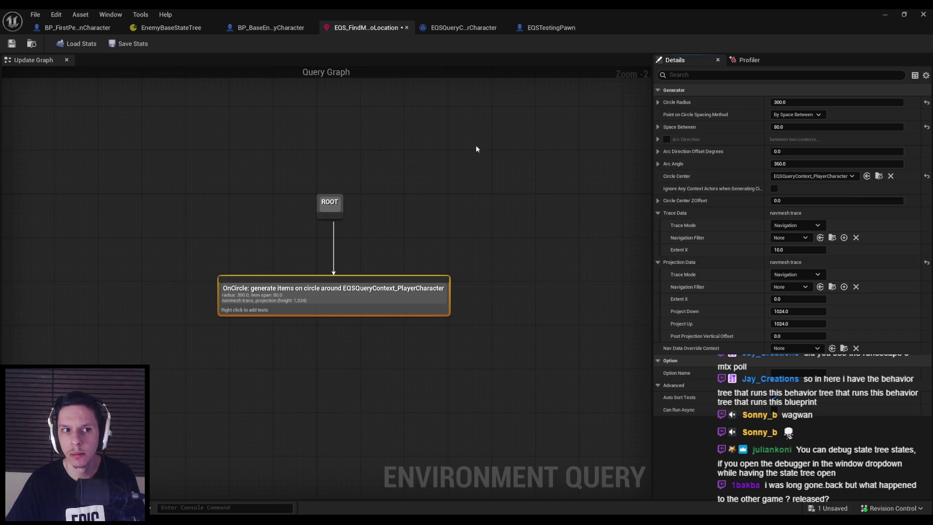
pyautogui.click(885, 14)
# Play the level with the gameplay debugger, toggling navmesh, AI and wireframe views, then stop
pyautogui.hotkey('alt', 'p')
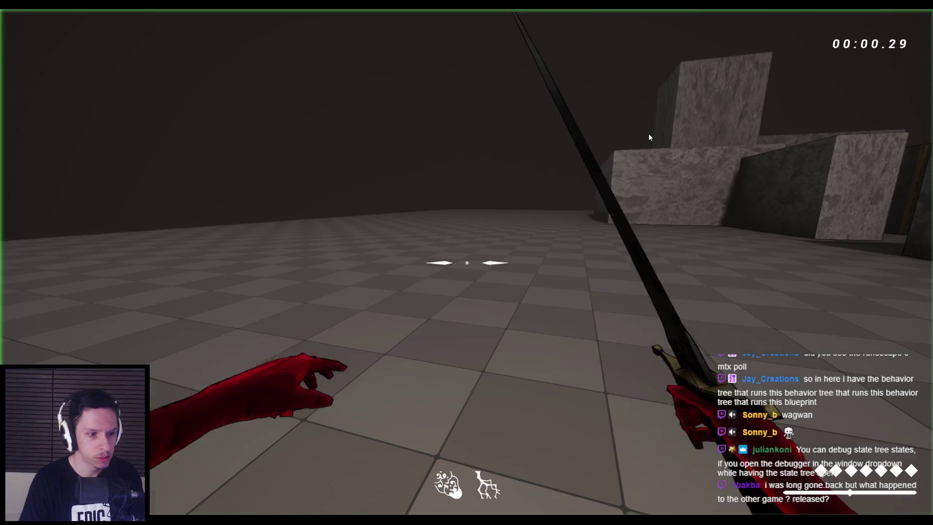
pyautogui.press("'")
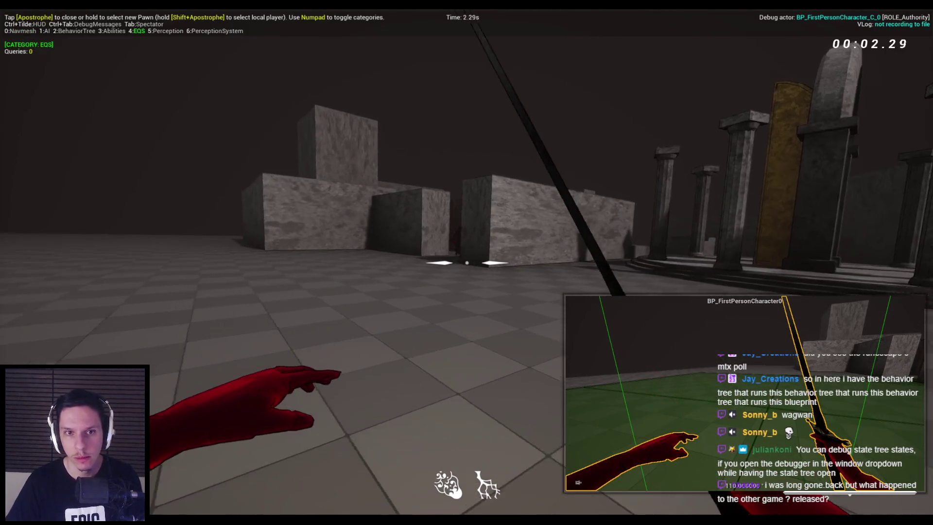
pyautogui.press('KP_0')
pyautogui.press('KP_4')
pyautogui.press('KP_1')
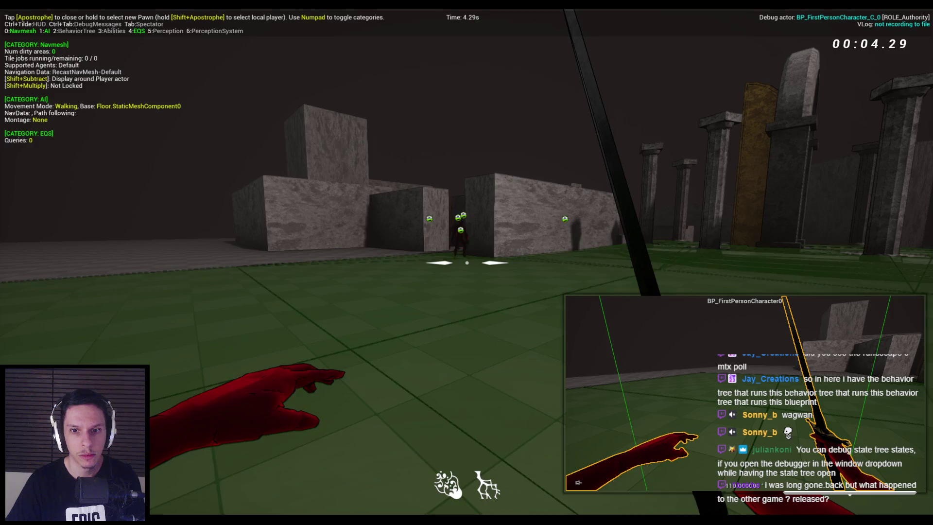
pyautogui.press('KP_0')
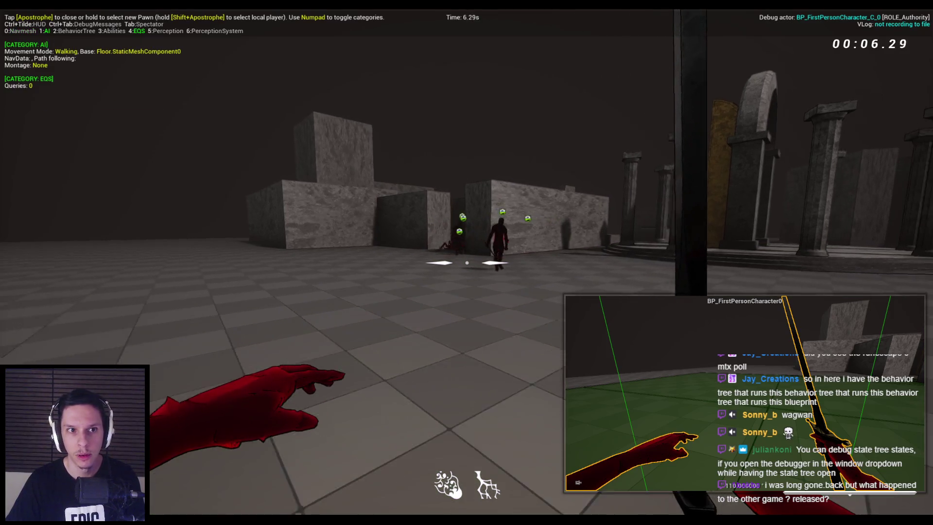
pyautogui.press('F1')
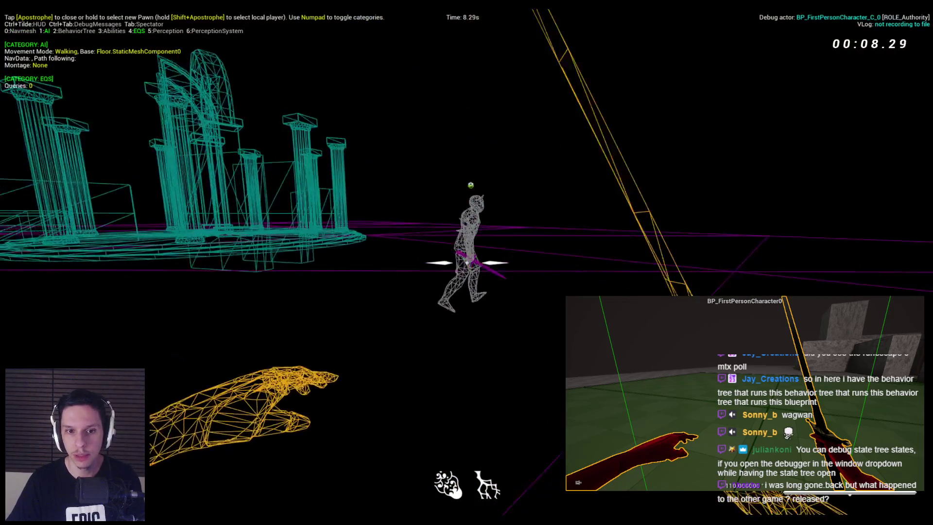
pyautogui.press('F3')
pyautogui.press('KP_0')
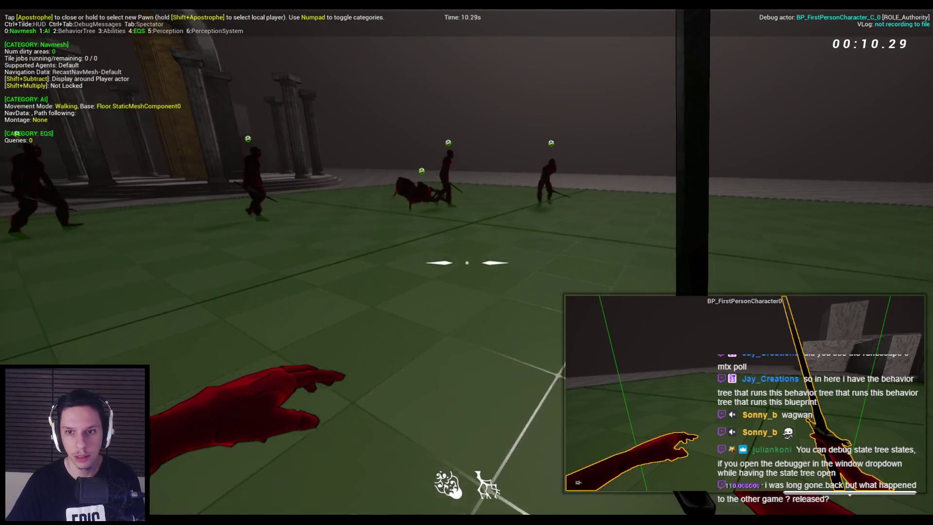
pyautogui.press('KP_0')
pyautogui.press('Escape')
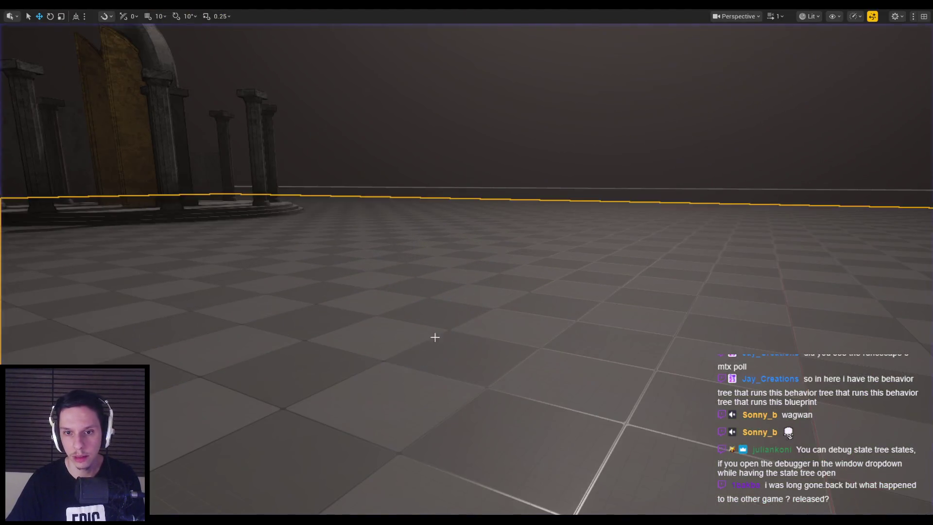
# Restore the full editor layout and frame the Floor in the viewport
pyautogui.scroll(-3, 496, 321)
pyautogui.press('F11')
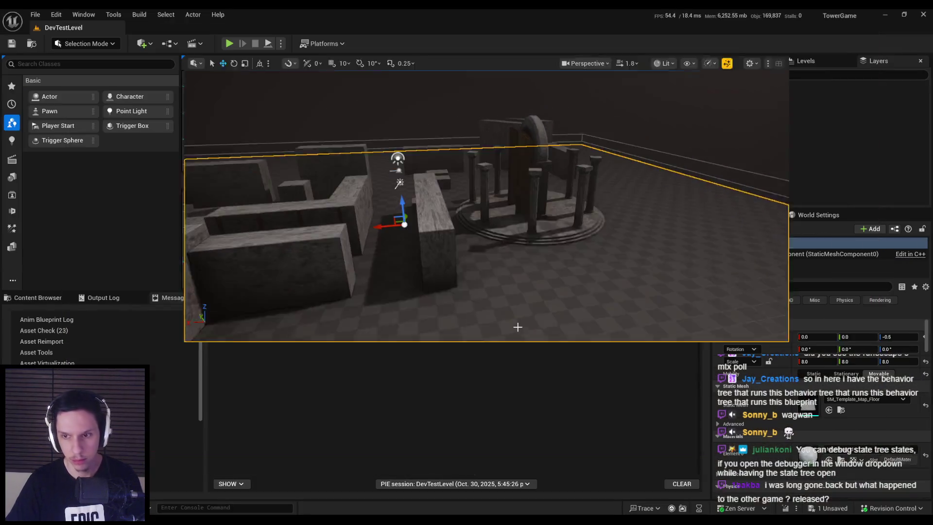
pyautogui.scroll(5, 552, 183)
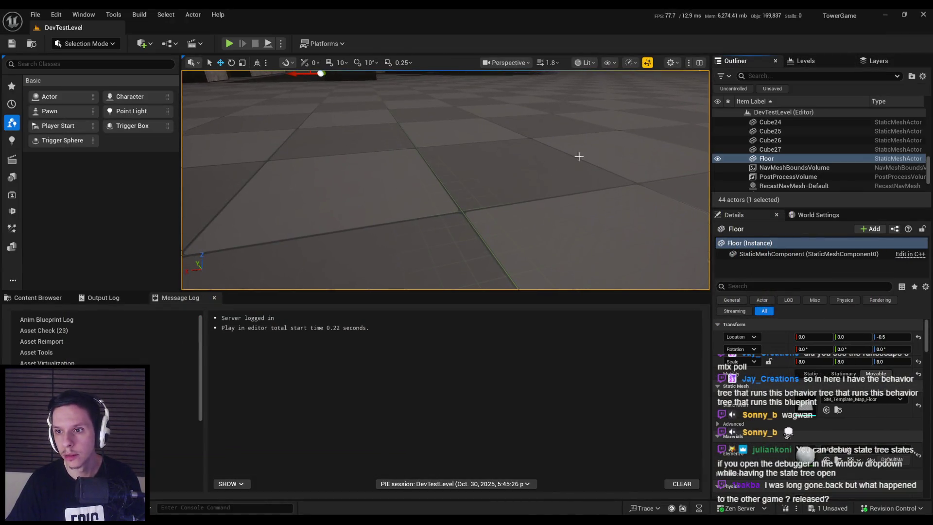
pyautogui.press('f')
pyautogui.click(778, 76)
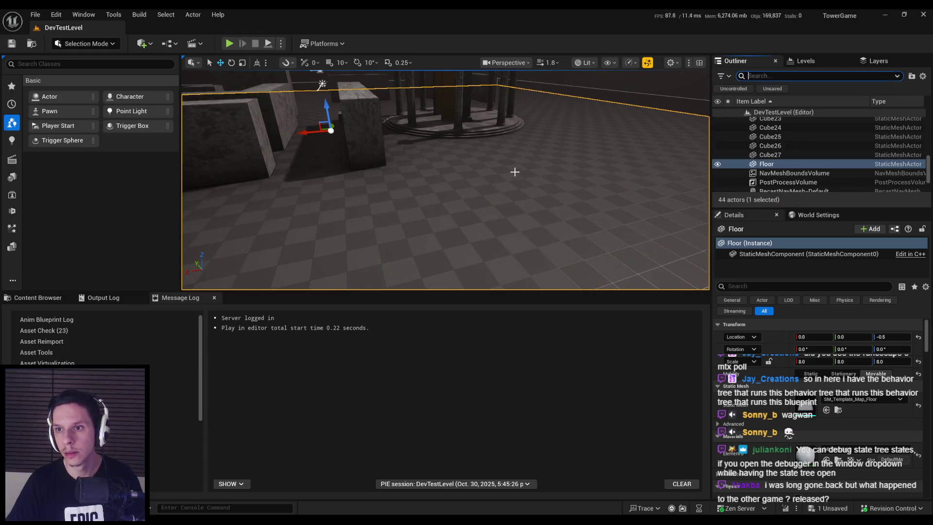
# Play again at full screen with the gameplay debugger, hiding the AI and navmesh categories
pyautogui.hotkey('alt', 'p')
pyautogui.press('F11')
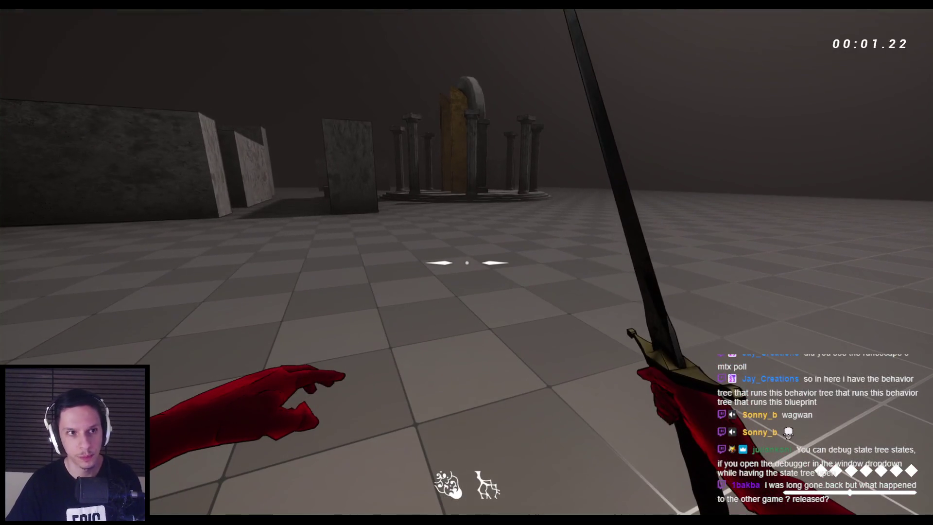
pyautogui.press("'")
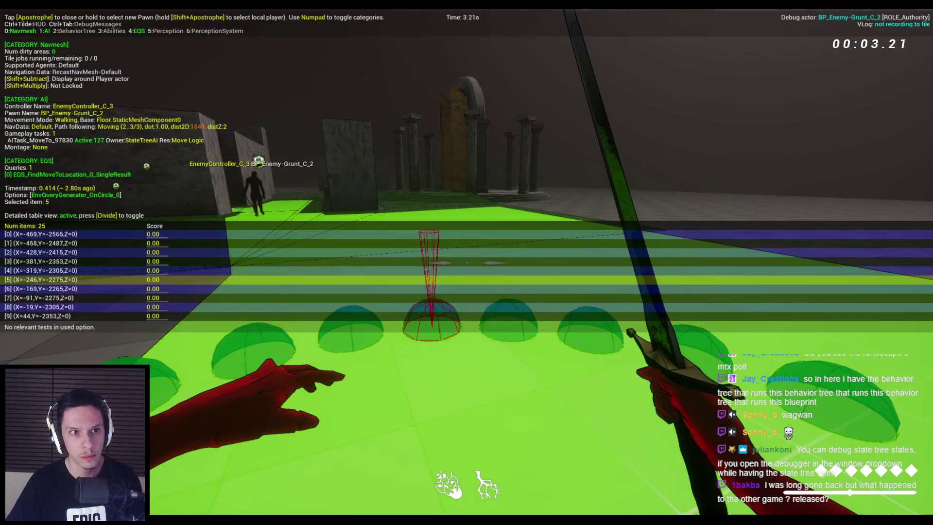
pyautogui.press('KP_1')
pyautogui.press('KP_0')
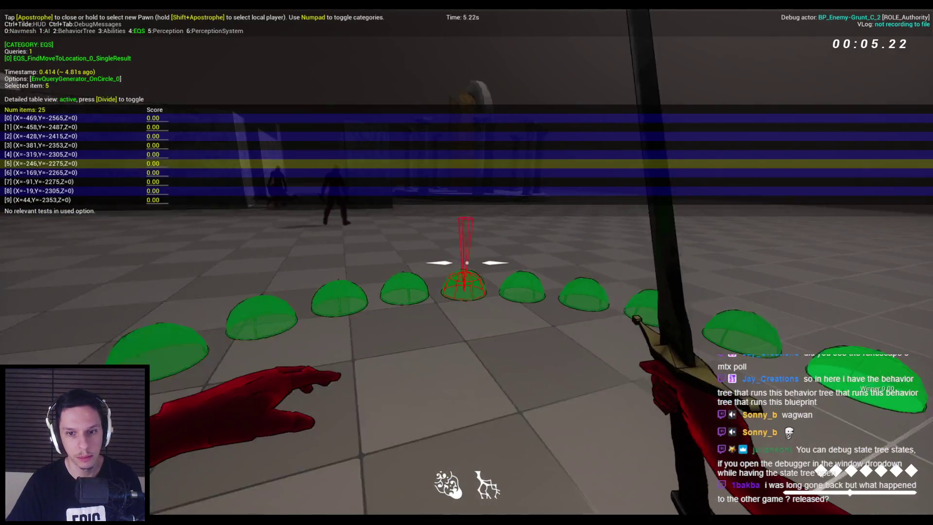
# Walk around the EQS point ring watching enemies follow, swing the sword, then end play
pyautogui.press('s')
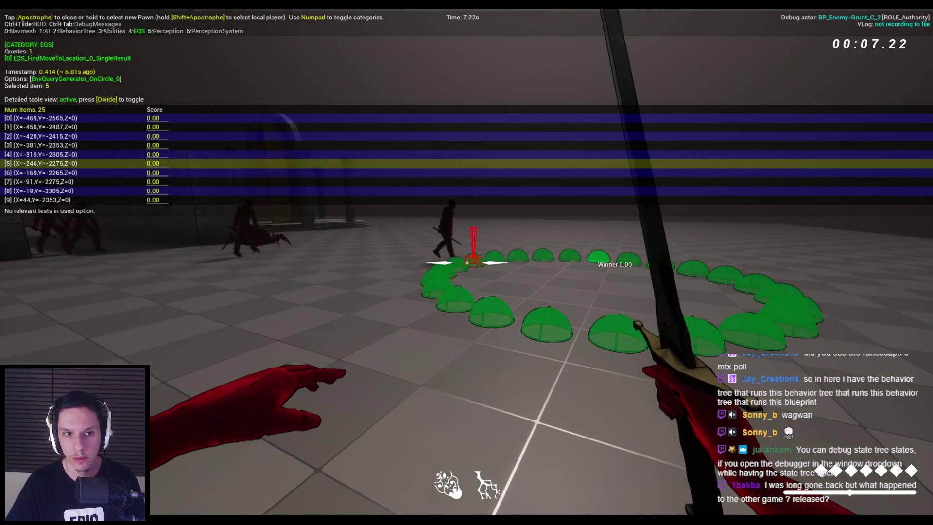
pyautogui.press('s')
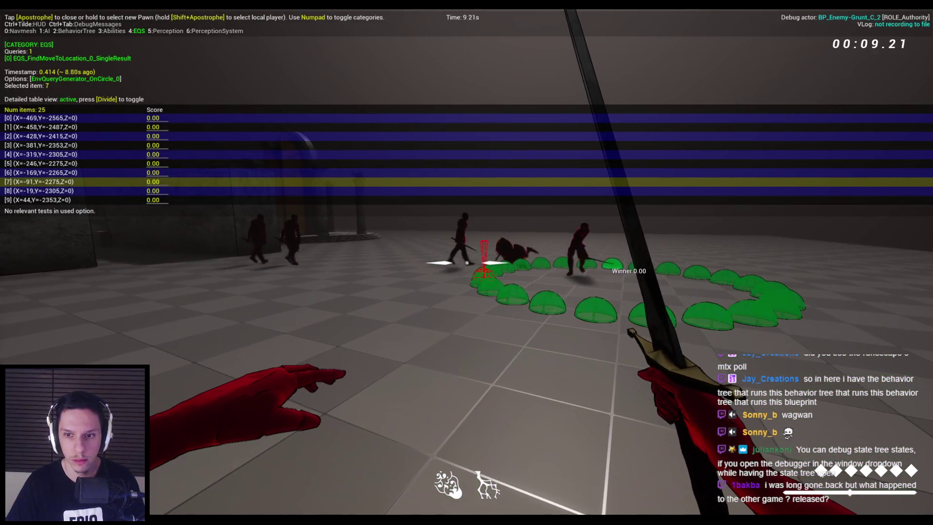
pyautogui.press('w')
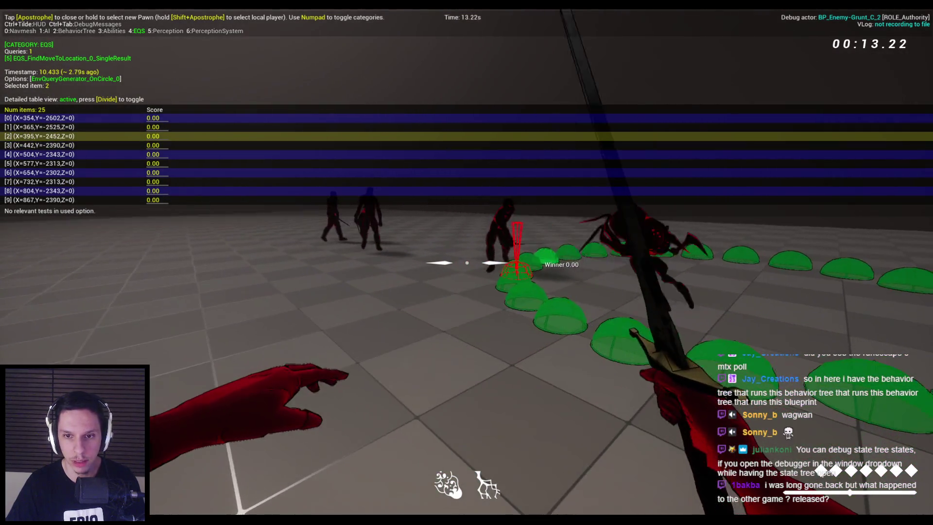
pyautogui.press('s')
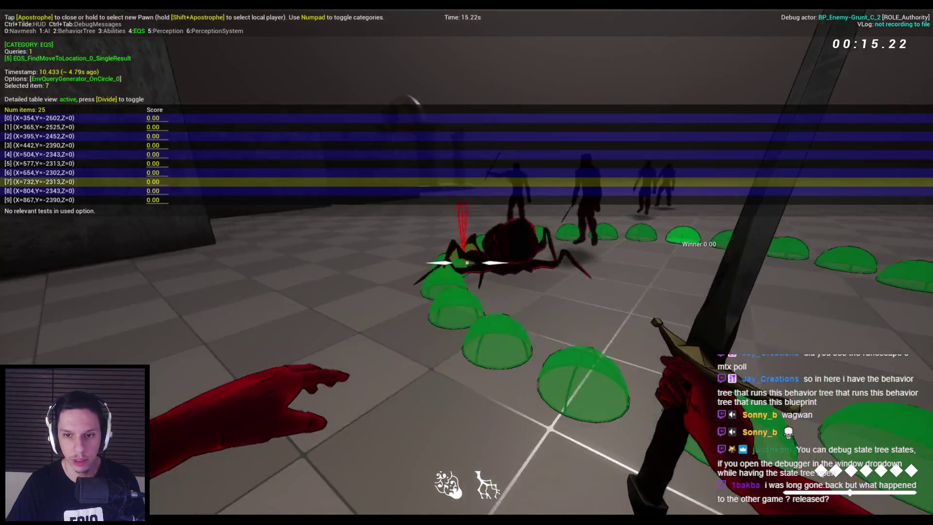
pyautogui.press('d')
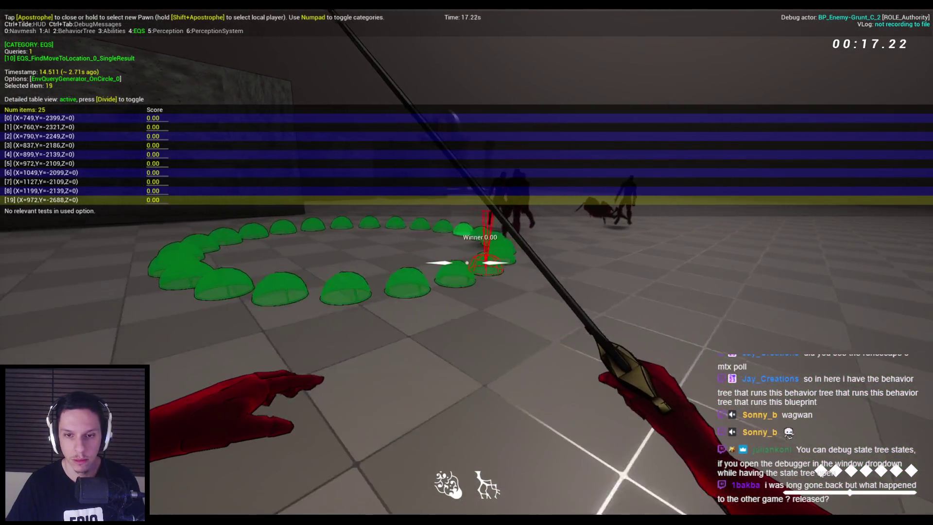
pyautogui.press('a')
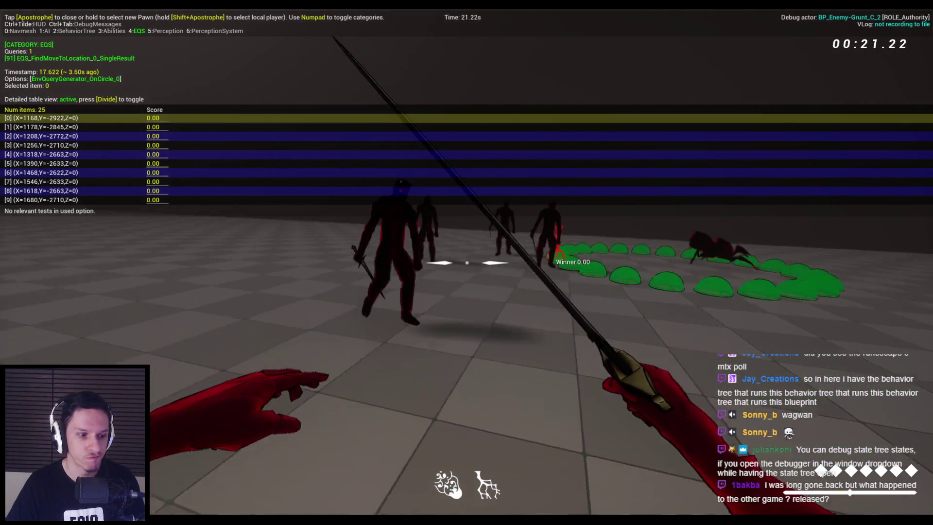
pyautogui.press('s')
pyautogui.press('a')
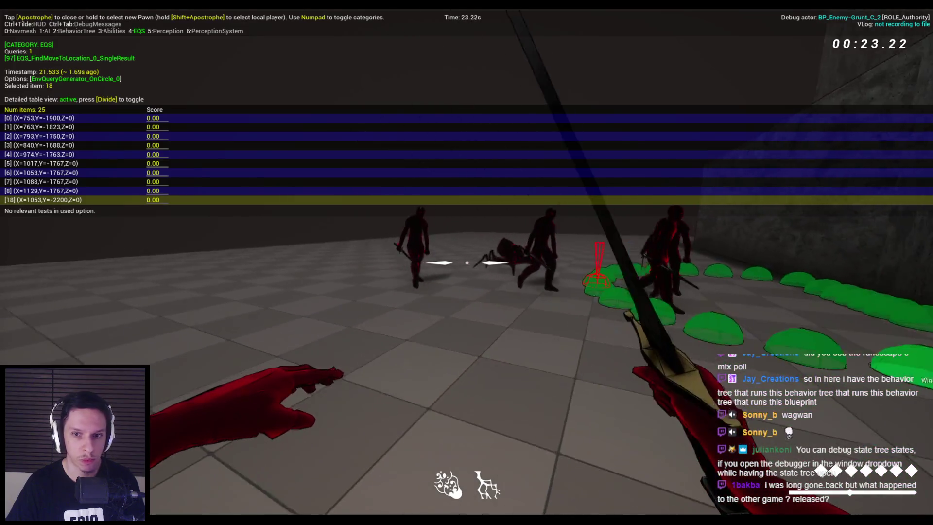
pyautogui.click(467, 263)
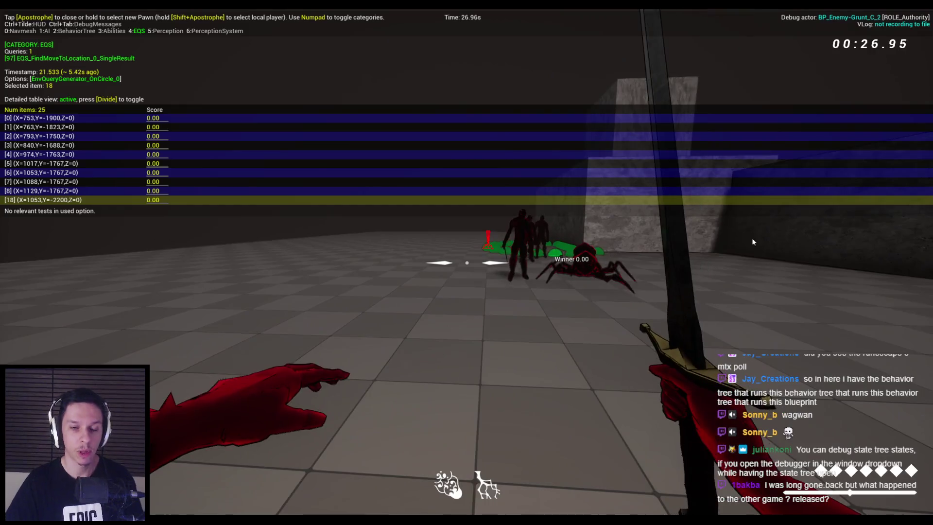
pyautogui.press('Escape')
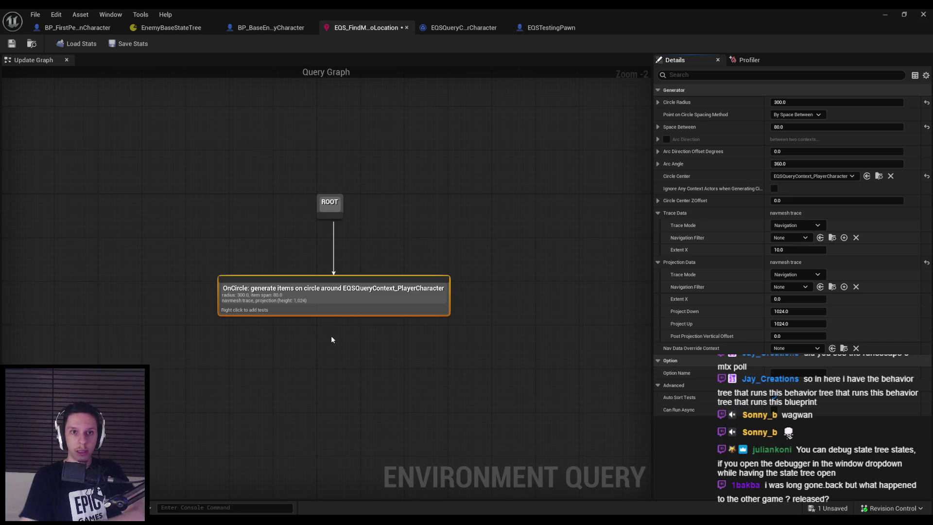
# Add a Run EQSQuery node to BP_FirstPersonCharacter's EventGraph by searching 'run eqs'
pyautogui.click(63, 30)
pyautogui.scroll(-3, 346, 186)
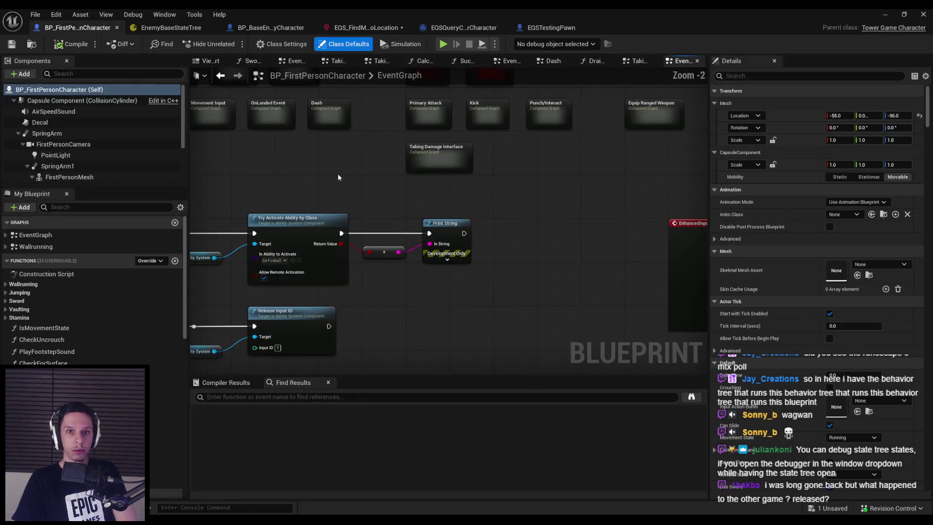
pyautogui.click(369, 28)
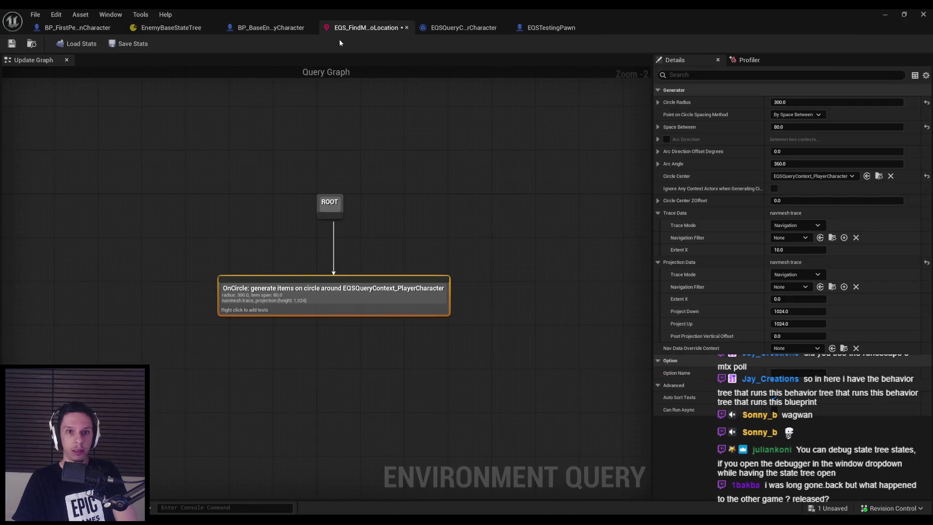
pyautogui.click(104, 28)
pyautogui.scroll(-3, 343, 191)
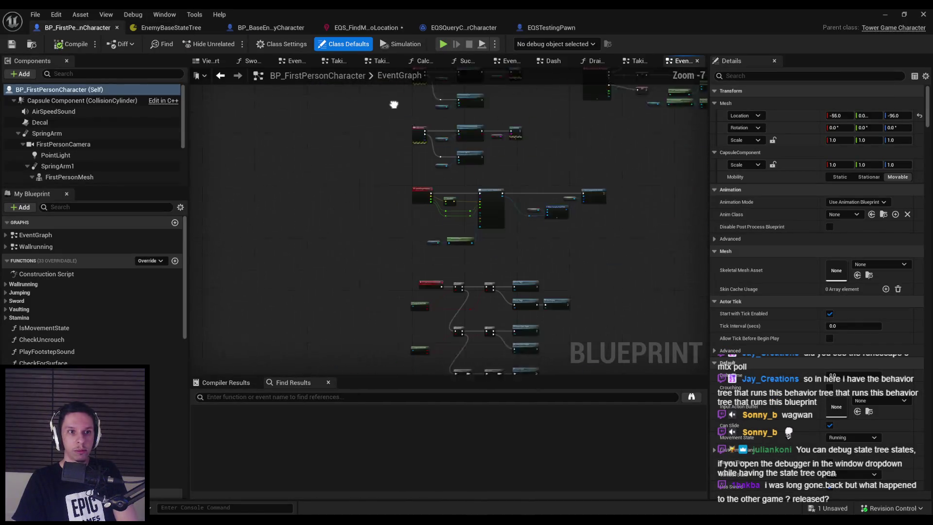
pyautogui.rightClick(328, 204)
pyautogui.write('run eqs')
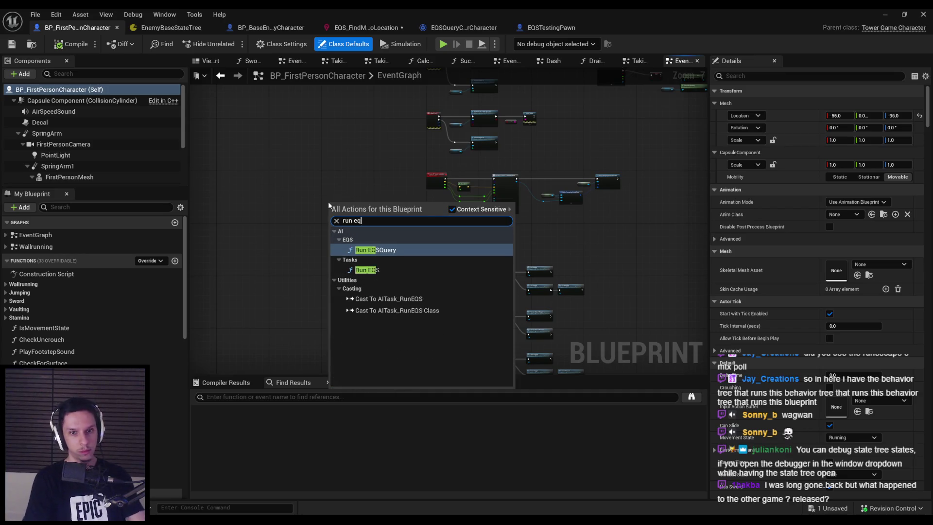
pyautogui.click(378, 250)
pyautogui.scroll(7, 379, 228)
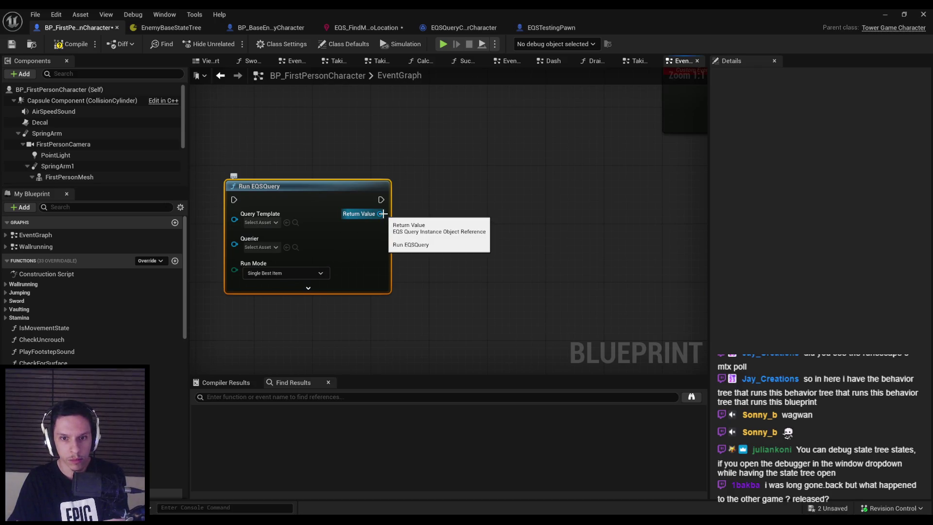
# Wire a Get Query Results as Locations node to the Run EQSQuery Return Value, placed beside it
pyautogui.moveTo(382, 214); pyautogui.dragTo(436, 220)
pyautogui.scroll(-6, 454, 304)
pyautogui.scroll(-3, 444, 318)
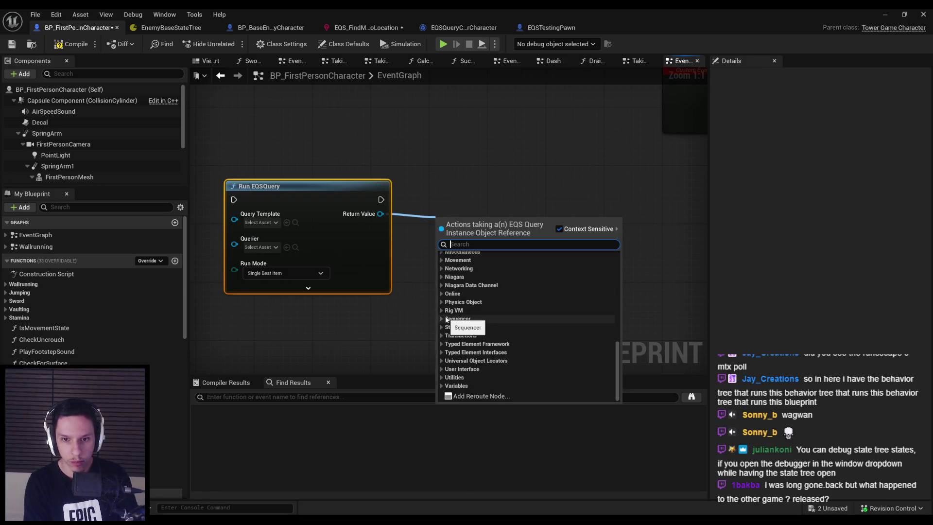
pyautogui.write('query')
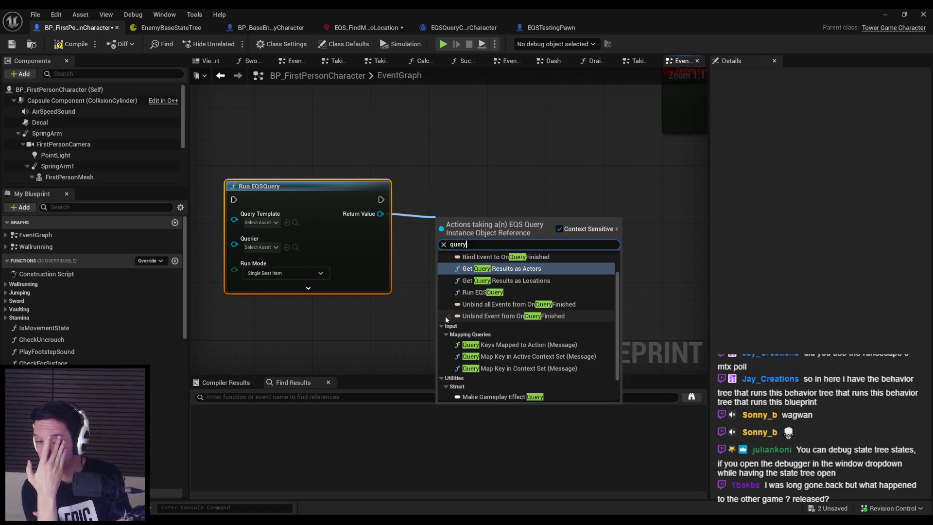
pyautogui.scroll(2, 492, 309)
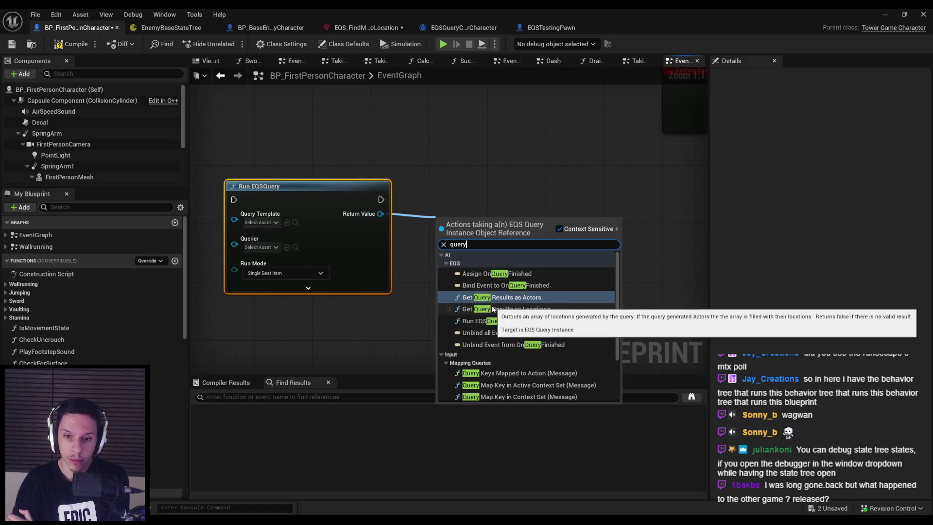
pyautogui.click(492, 309)
pyautogui.moveTo(493, 243); pyautogui.dragTo(487, 197)
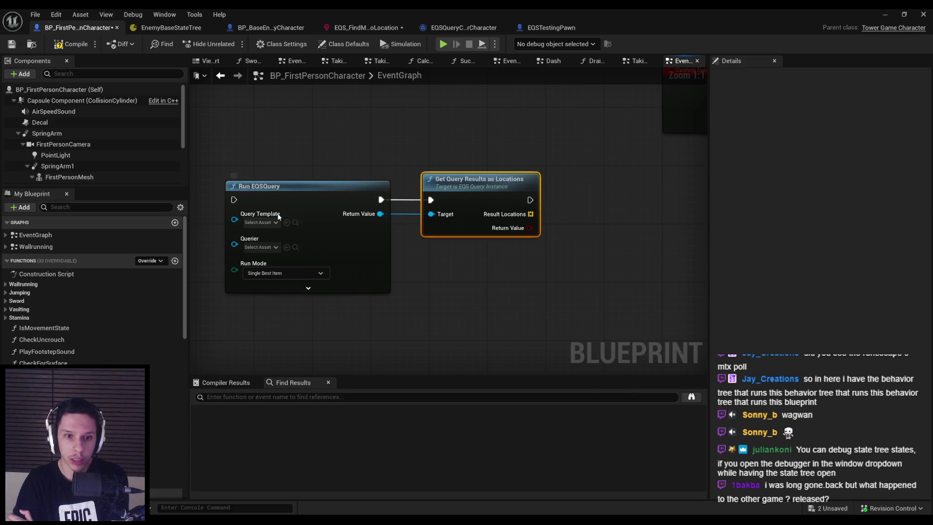
# Set the Run EQSQuery Query Template to EQS_FindMoveToLocation and expand the node's advanced inputs
pyautogui.click(260, 222)
pyautogui.click(316, 282)
pyautogui.click(259, 247)
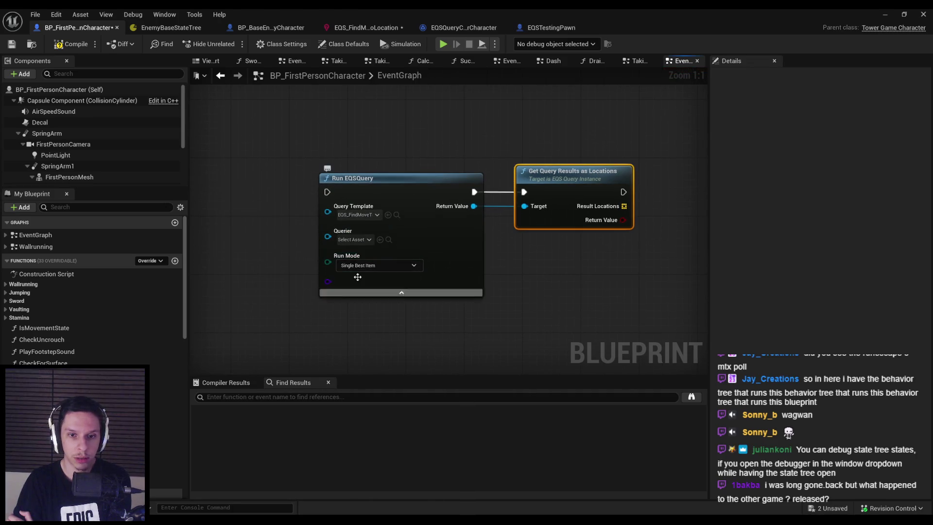
pyautogui.click(402, 280)
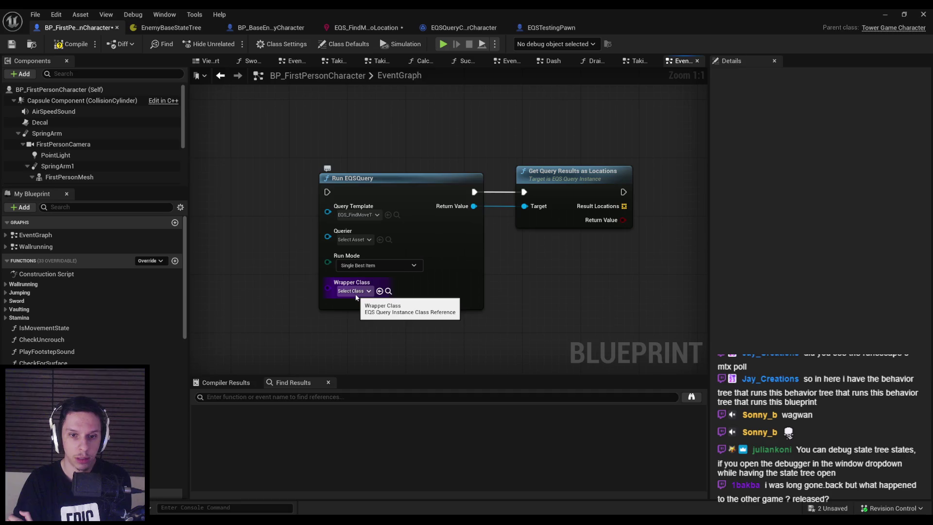
# Set the query's Run Mode to All Matching so it returns every matching point
pyautogui.click(359, 265)
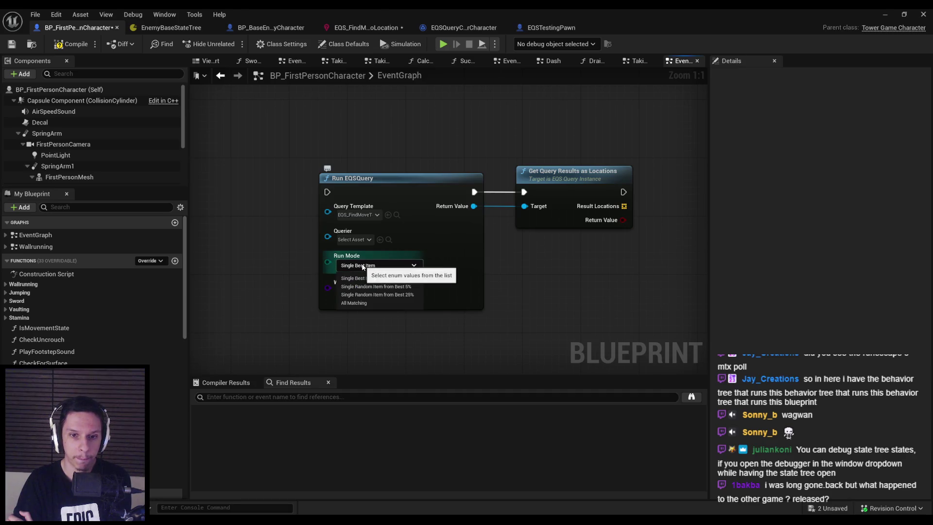
pyautogui.click(362, 266)
pyautogui.click(360, 265)
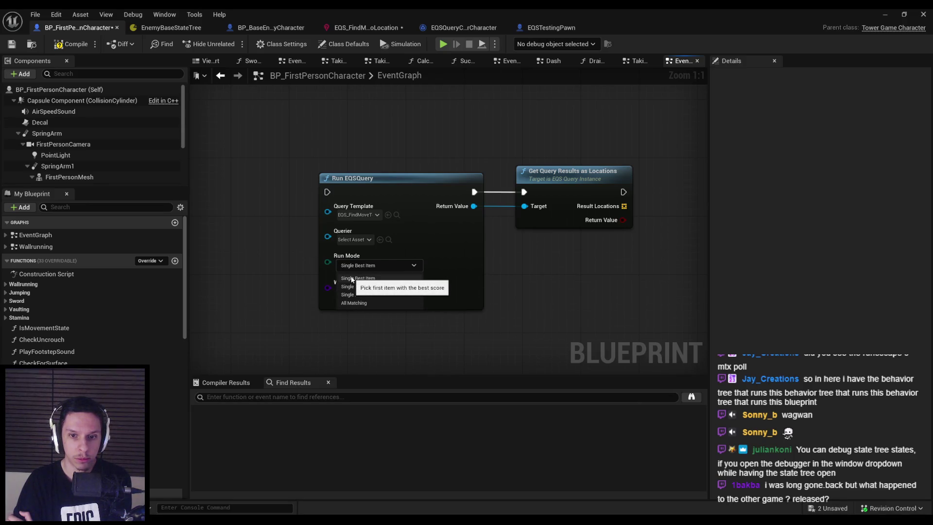
pyautogui.click(354, 303)
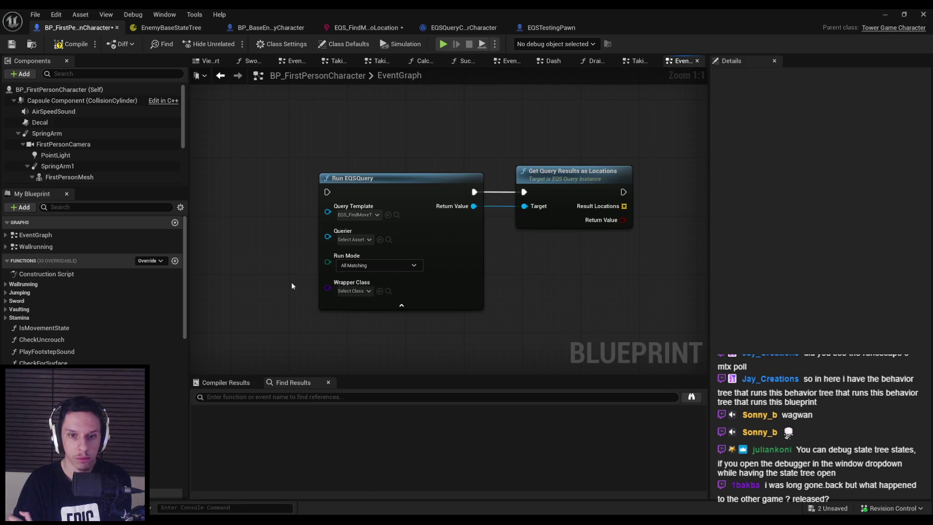
pyautogui.click(349, 266)
pyautogui.click(352, 305)
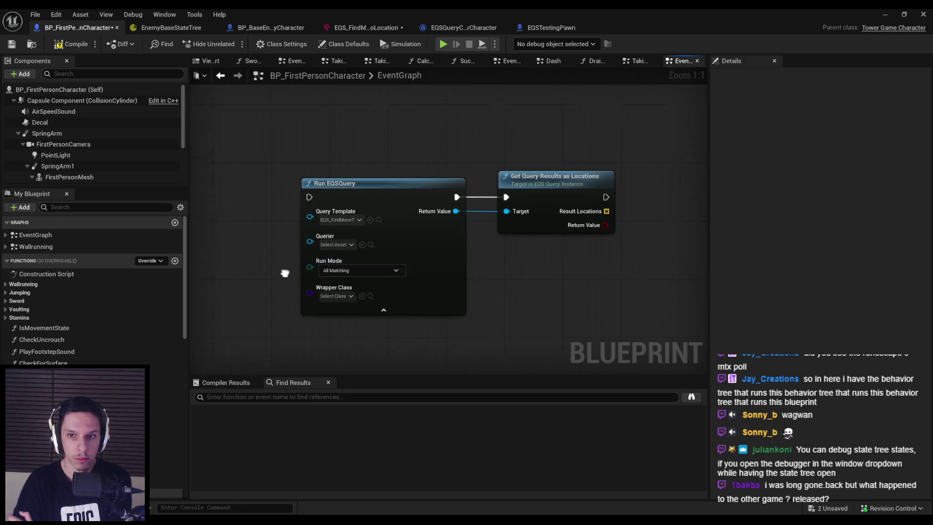
pyautogui.scroll(-2, 553, 284)
# Save BP_FirstPersonCharacter, then switch to the God of War GDC video in Chrome
pyautogui.click(19, 45)
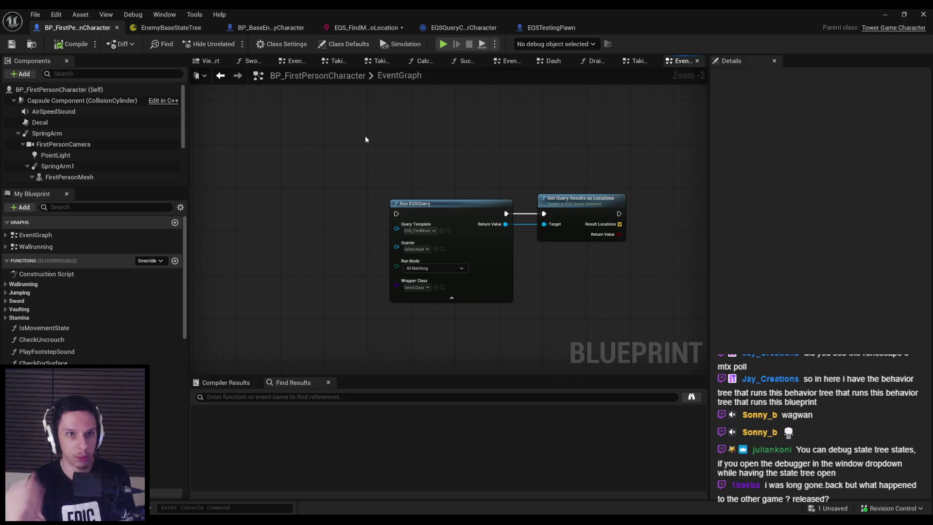
pyautogui.click(171, 27)
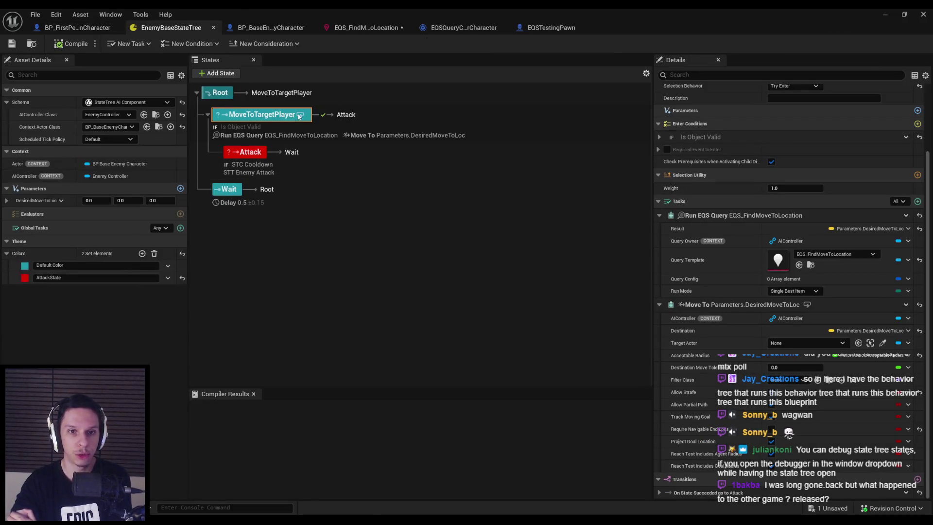
pyautogui.click(86, 28)
pyautogui.moveTo(586, 208)
pyautogui.mouseDown()
pyautogui.moveTo(599, 213)
pyautogui.moveTo(591, 208)
pyautogui.mouseUp()
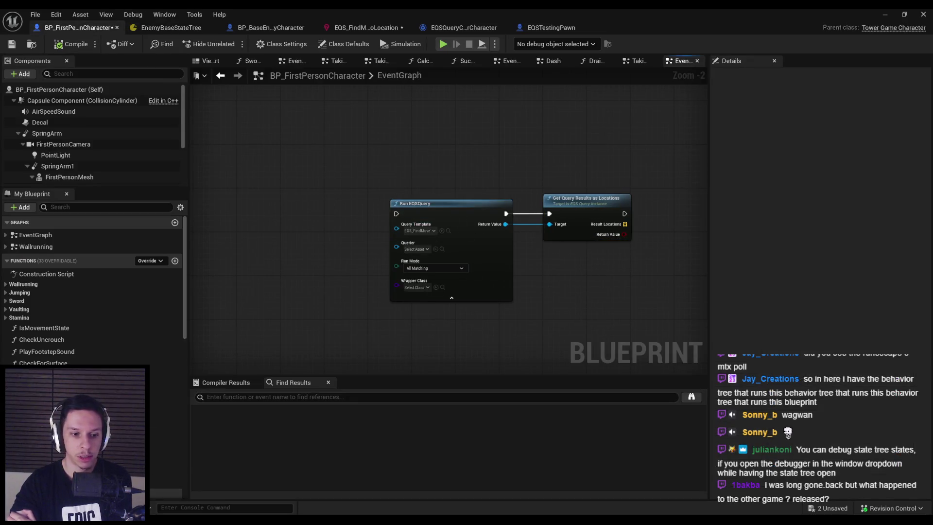
pyautogui.hotkey('alt', 'Tab')
pyautogui.hotkey('ctrl', 'shift', 'Tab')
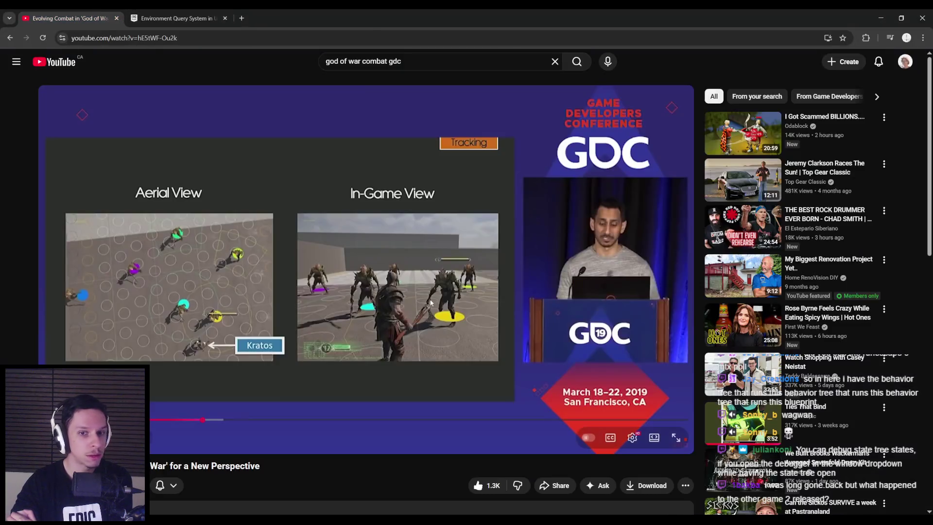
# Play the God of War GDC talk and scrub ahead to the 'Suck to Target' slide near 28:27
pyautogui.click(229, 386)
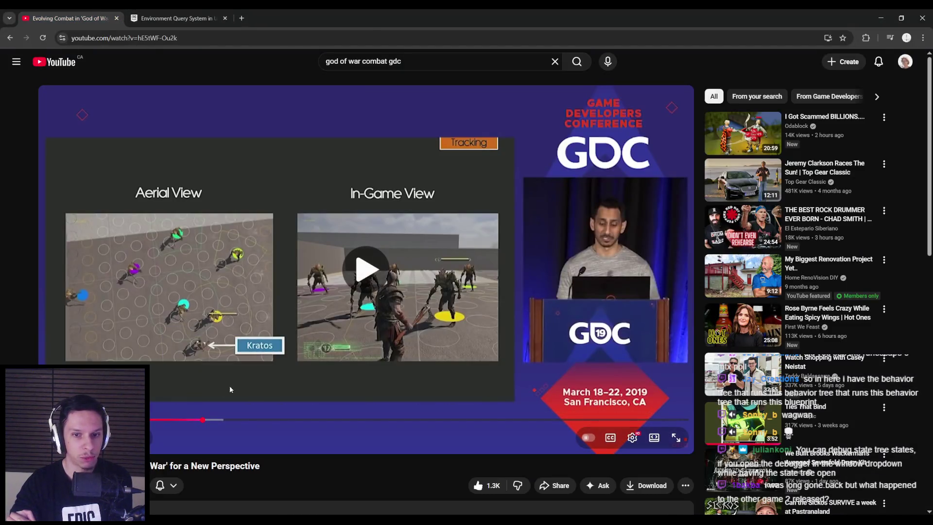
pyautogui.moveTo(221, 425); pyautogui.dragTo(241, 420)
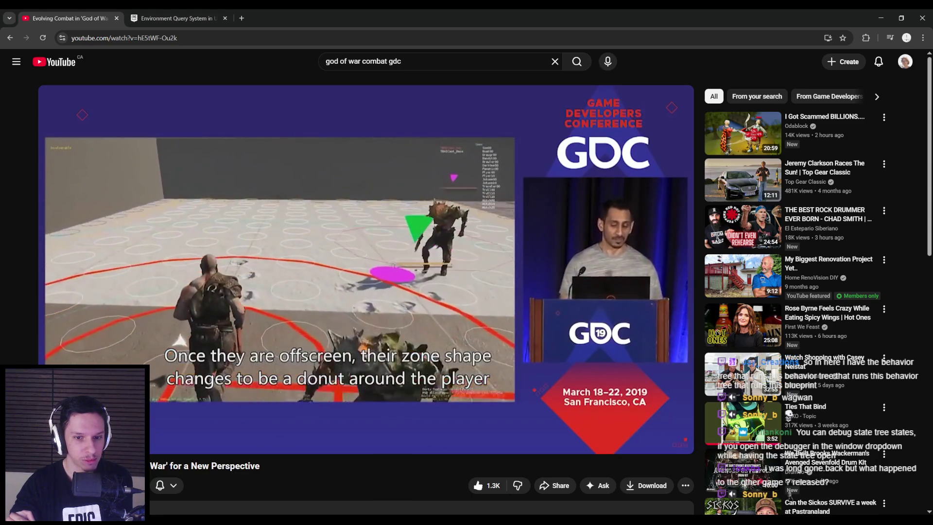
pyautogui.moveTo(246, 420); pyautogui.dragTo(259, 420)
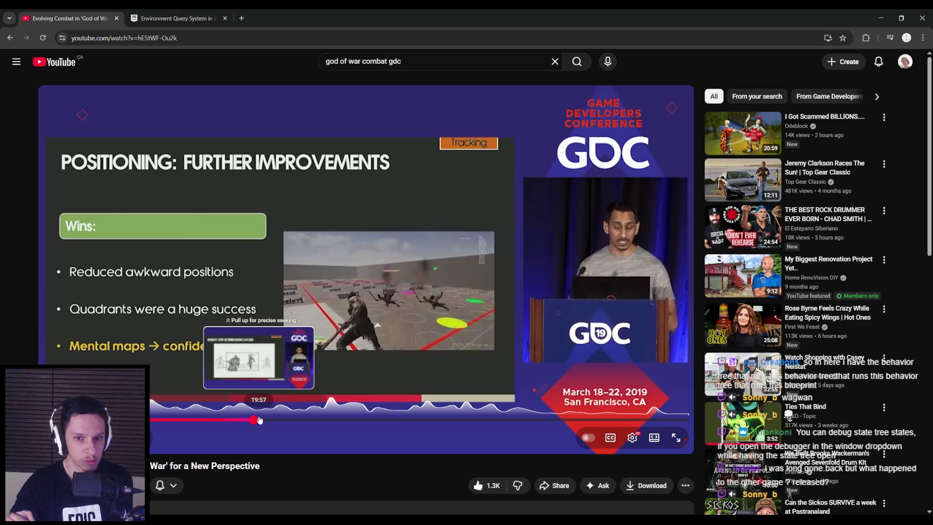
pyautogui.moveTo(261, 420); pyautogui.dragTo(334, 422)
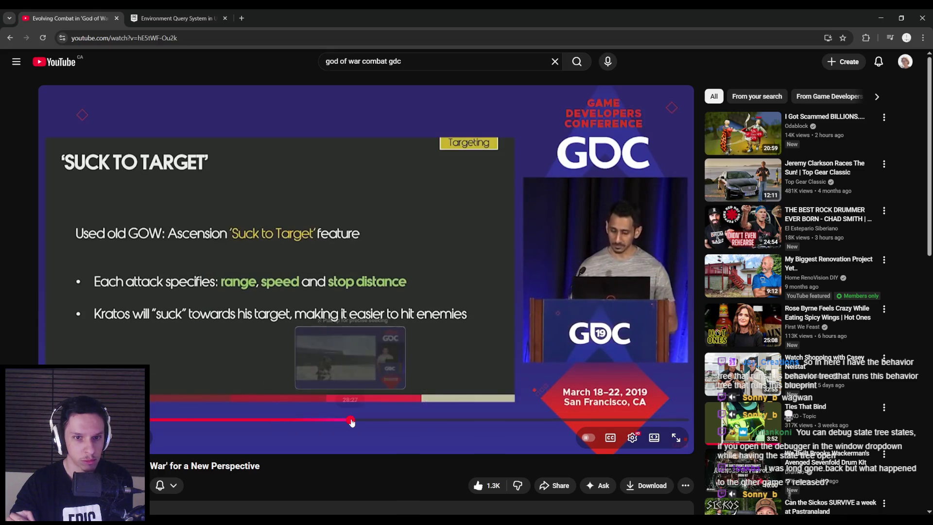
# Scrub past the translation and Strike Assist slides to about 37:35 and pause on 'Disrupting Enemy Aggression'
pyautogui.click(364, 421)
pyautogui.moveTo(365, 422); pyautogui.dragTo(392, 422)
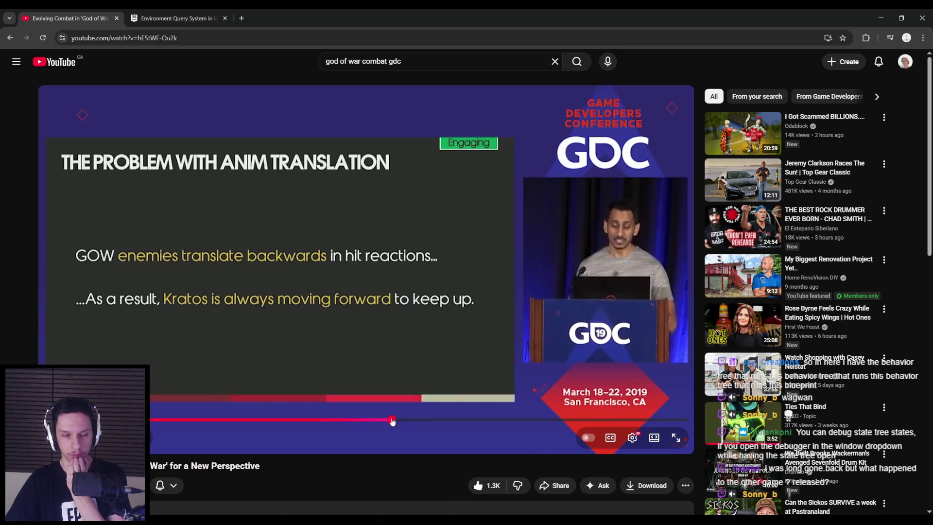
pyautogui.click(400, 422)
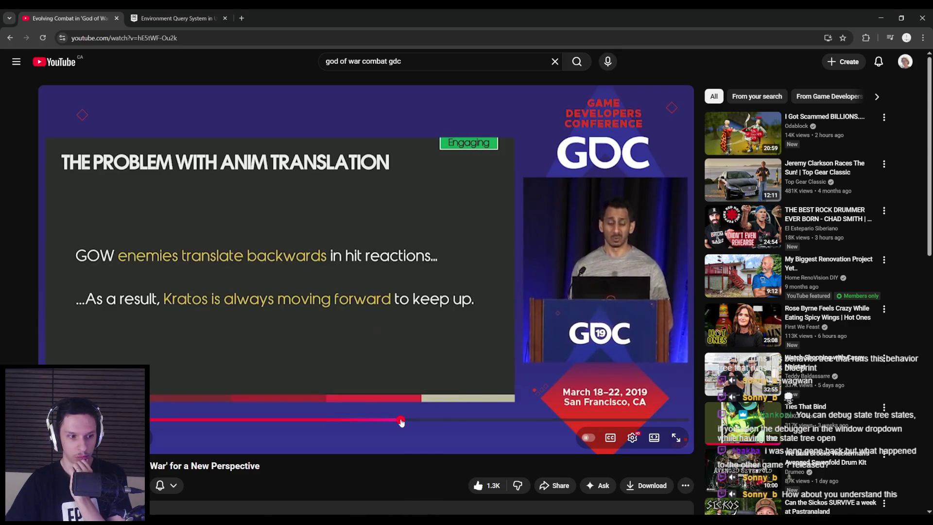
pyautogui.moveTo(402, 423); pyautogui.dragTo(407, 424)
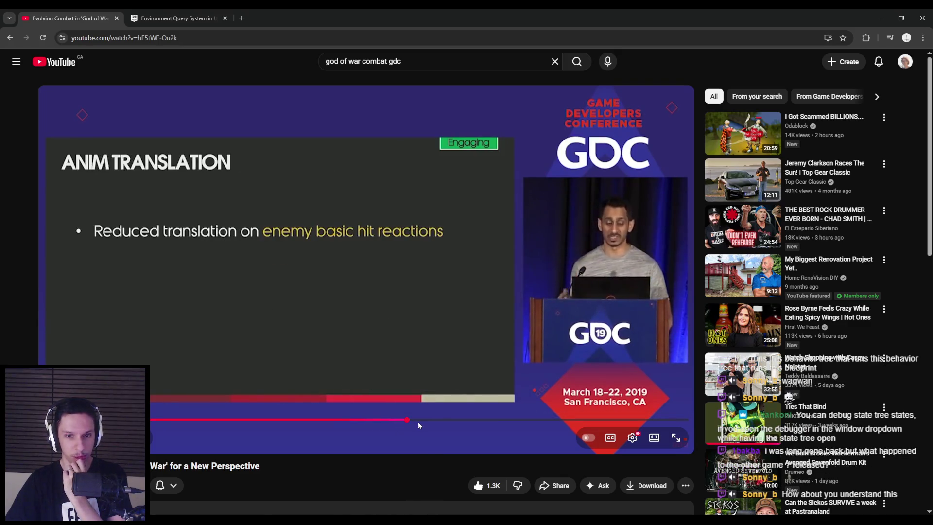
pyautogui.click(419, 421)
pyautogui.moveTo(422, 419)
pyautogui.mouseDown()
pyautogui.moveTo(444, 421)
pyautogui.moveTo(425, 421)
pyautogui.mouseUp()
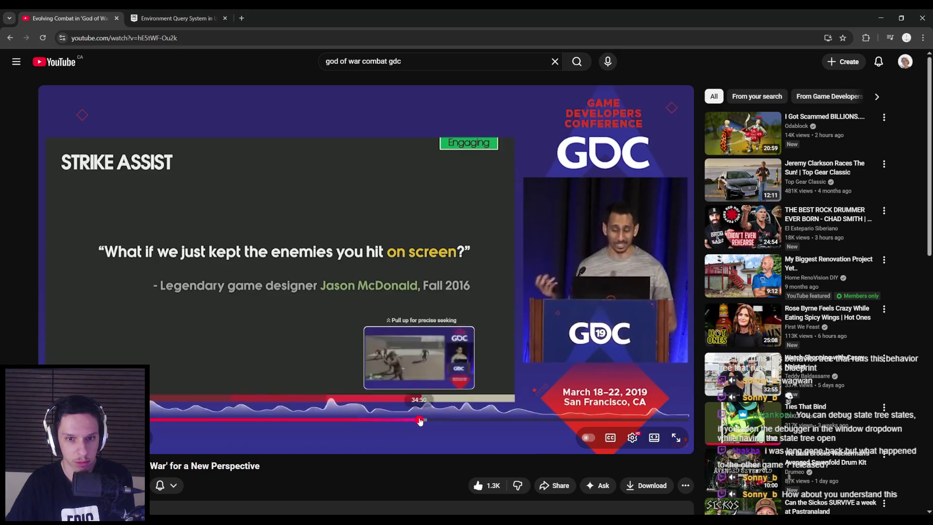
pyautogui.click(427, 421)
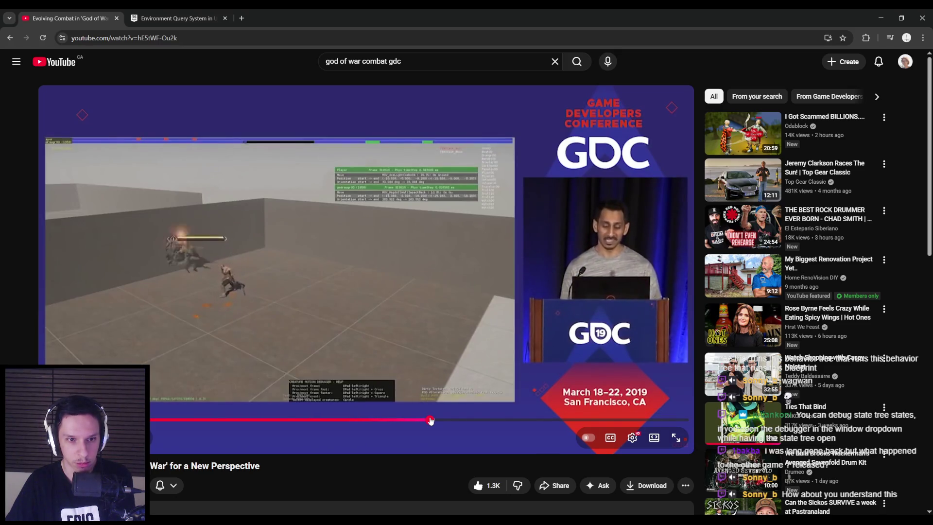
pyautogui.moveTo(430, 421); pyautogui.dragTo(456, 421)
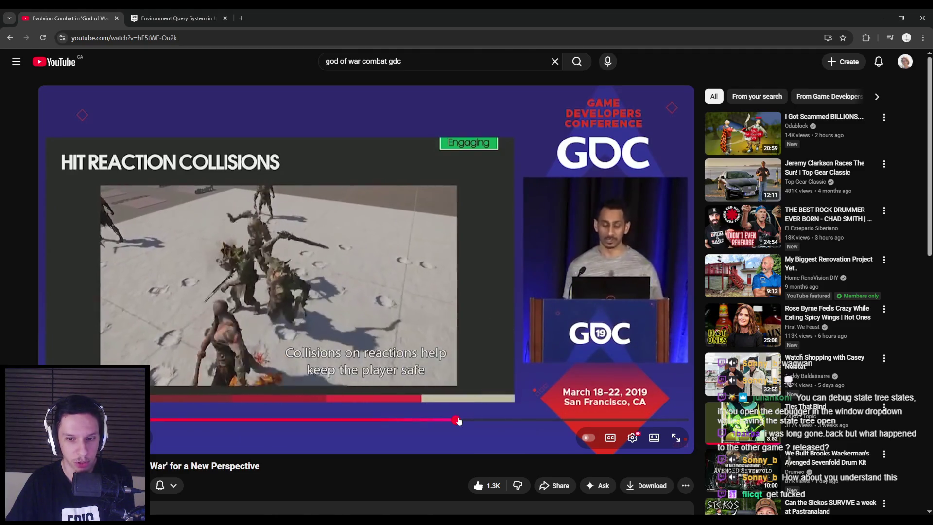
pyautogui.click(342, 345)
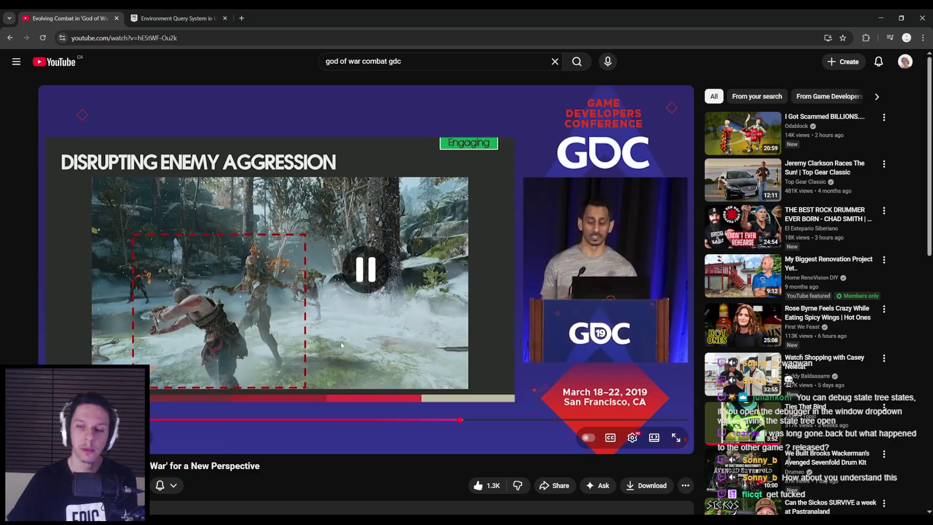
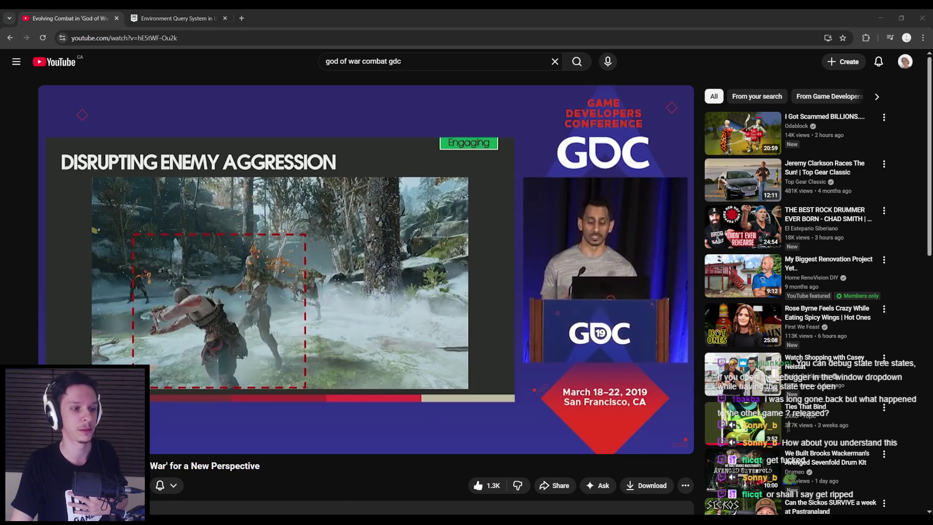
# Delete the Run EQS Query and result nodes from the character blueprint and save it
pyautogui.hotkey('alt', 'Tab')
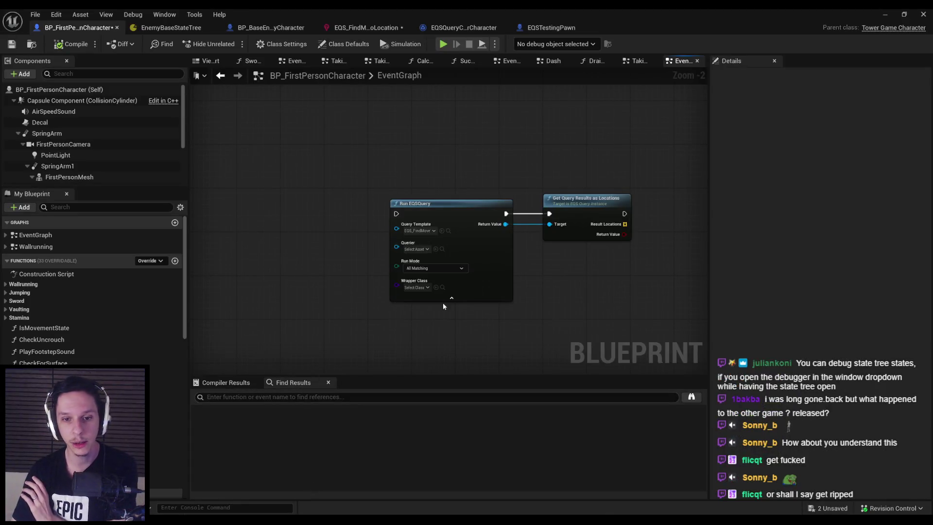
pyautogui.scroll(-2, 442, 305)
pyautogui.moveTo(302, 167); pyautogui.dragTo(525, 305)
pyautogui.press('Delete')
pyautogui.click(15, 43)
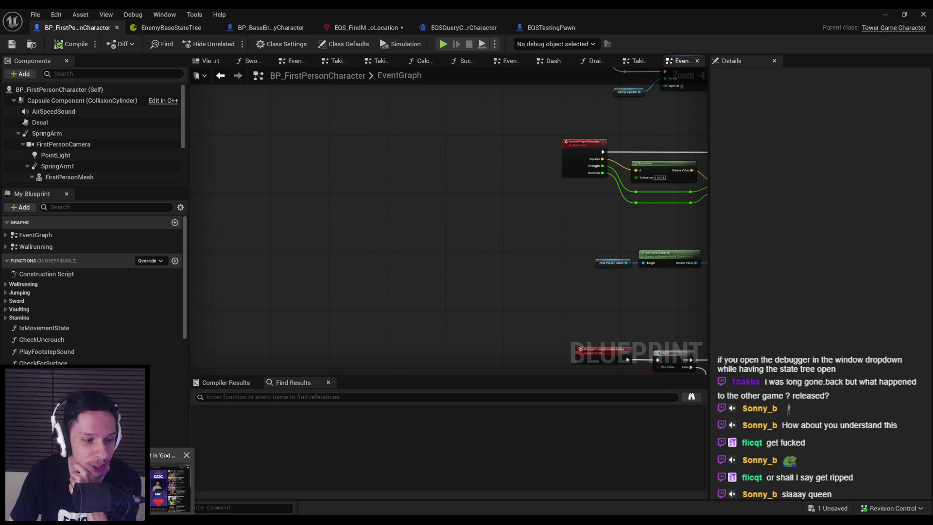
# Resume the GDC combat talk and seek around the 39-minute mark
pyautogui.hotkey('alt', 'Tab')
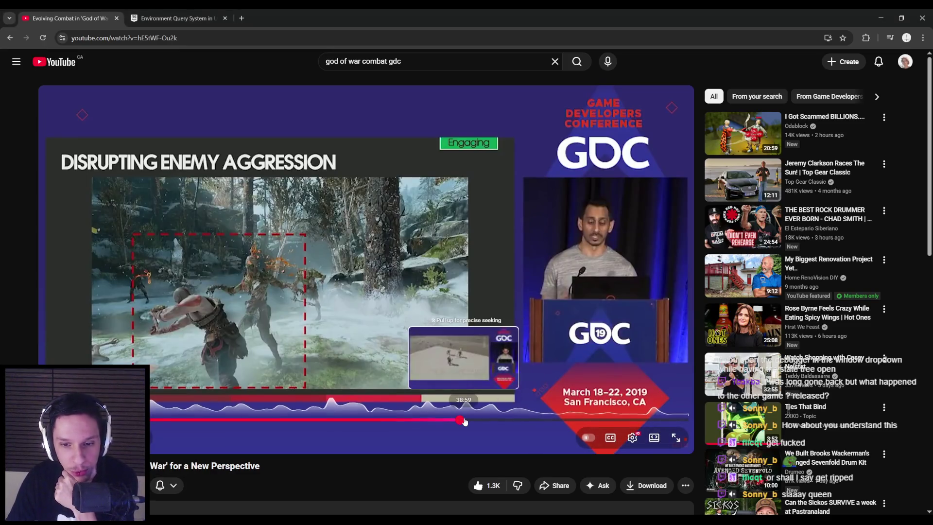
pyautogui.click(466, 421)
pyautogui.click(449, 374)
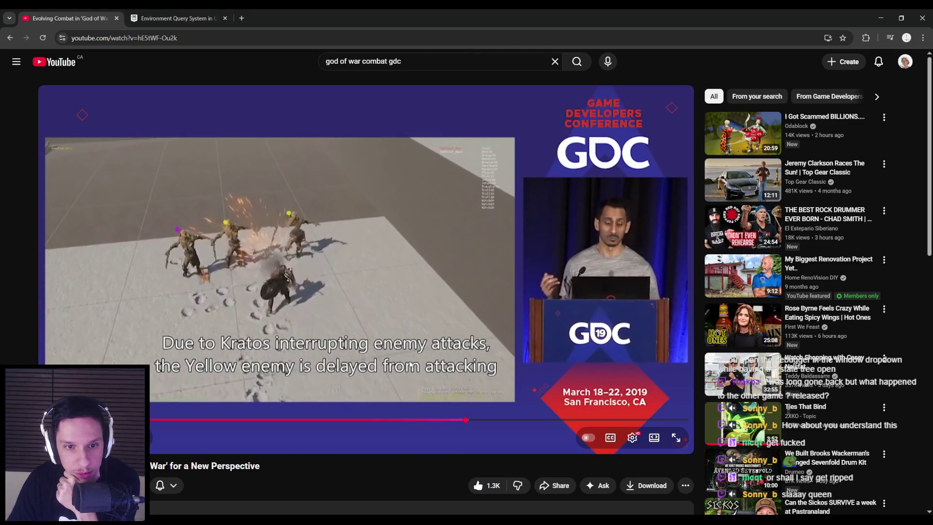
pyautogui.moveTo(466, 420); pyautogui.dragTo(470, 422)
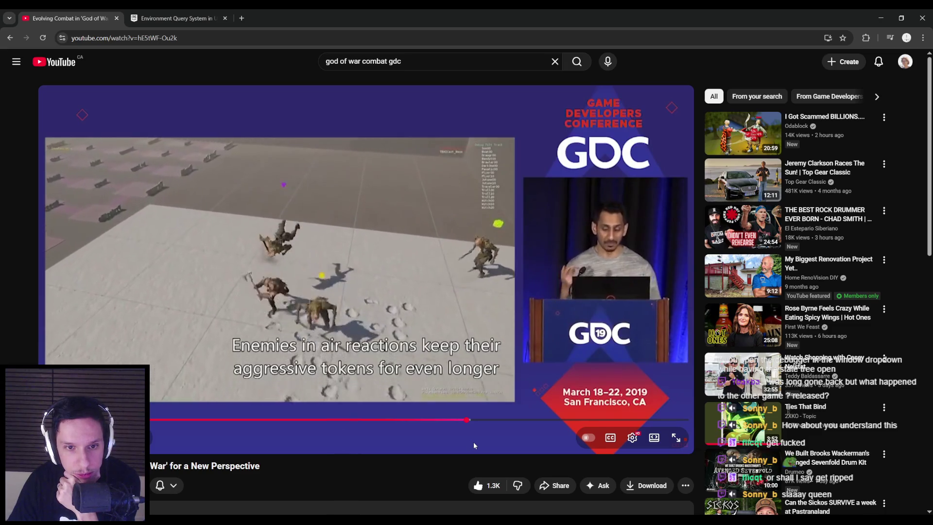
pyautogui.moveTo(468, 421); pyautogui.dragTo(468, 422)
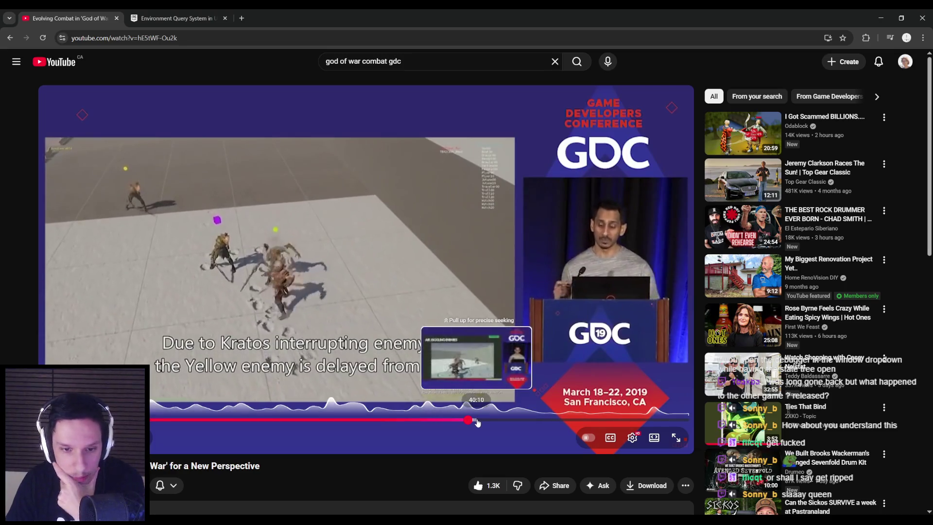
# Scrub the talk to the 'STT': Problems slide, pause it, and return to Unreal
pyautogui.click(488, 421)
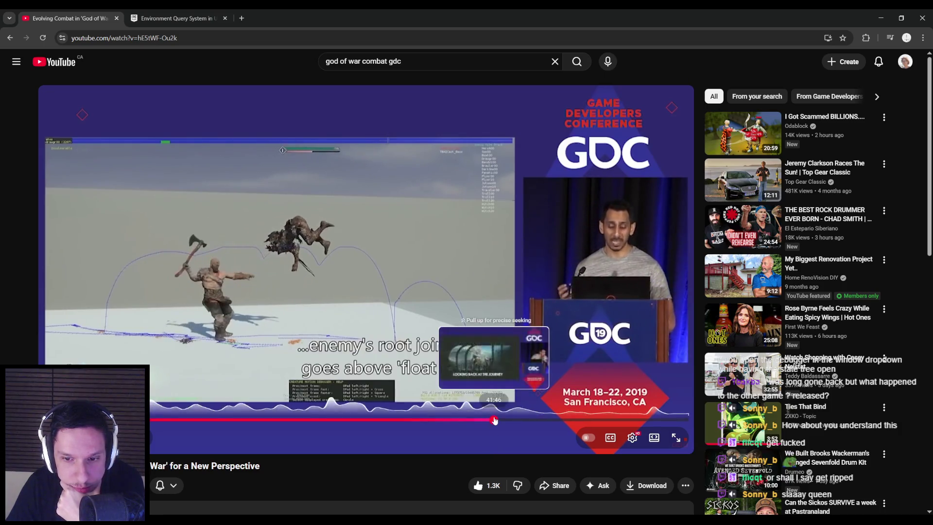
pyautogui.click(503, 420)
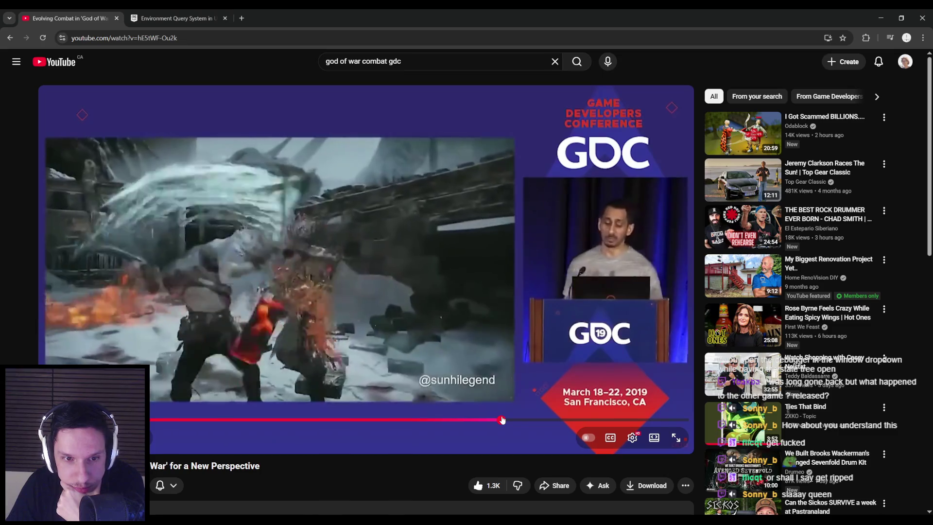
pyautogui.moveTo(502, 420); pyautogui.dragTo(514, 419)
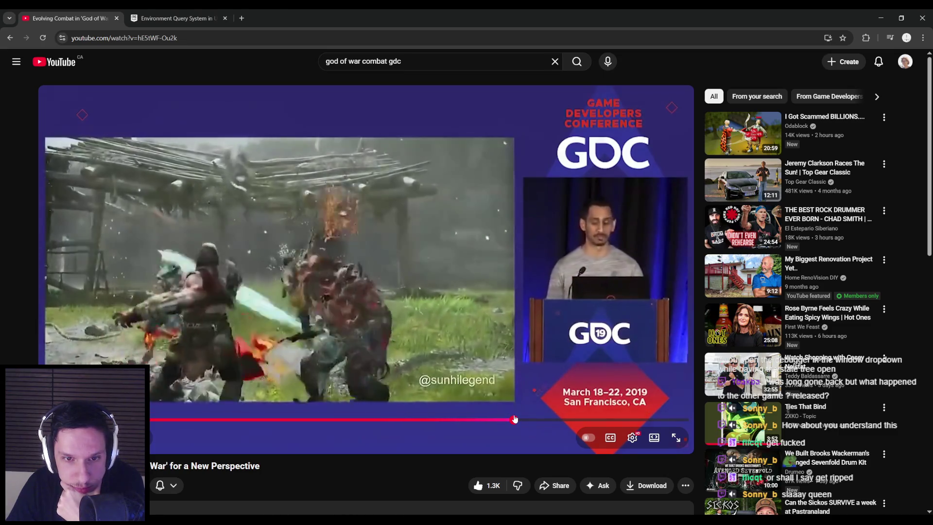
pyautogui.click(523, 419)
pyautogui.moveTo(523, 419); pyautogui.dragTo(355, 419)
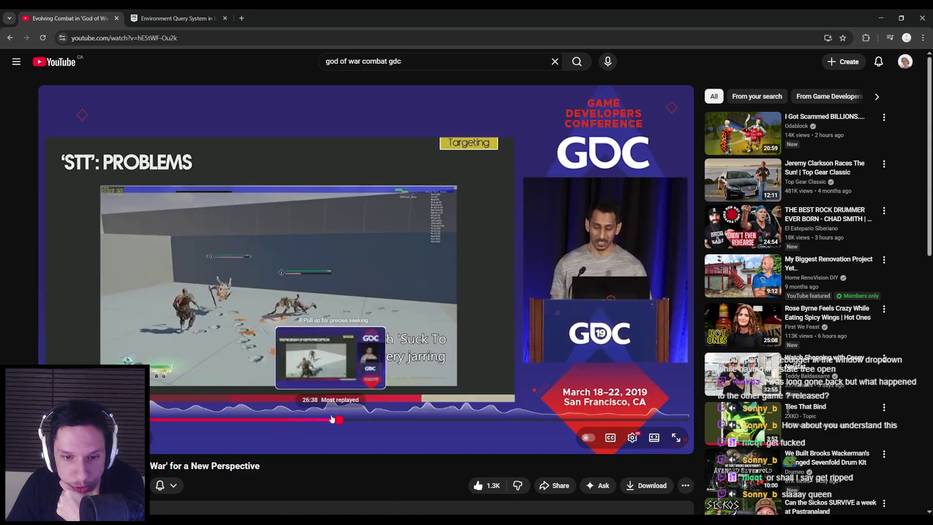
pyautogui.click(231, 450)
pyautogui.hotkey('alt', 'Tab')
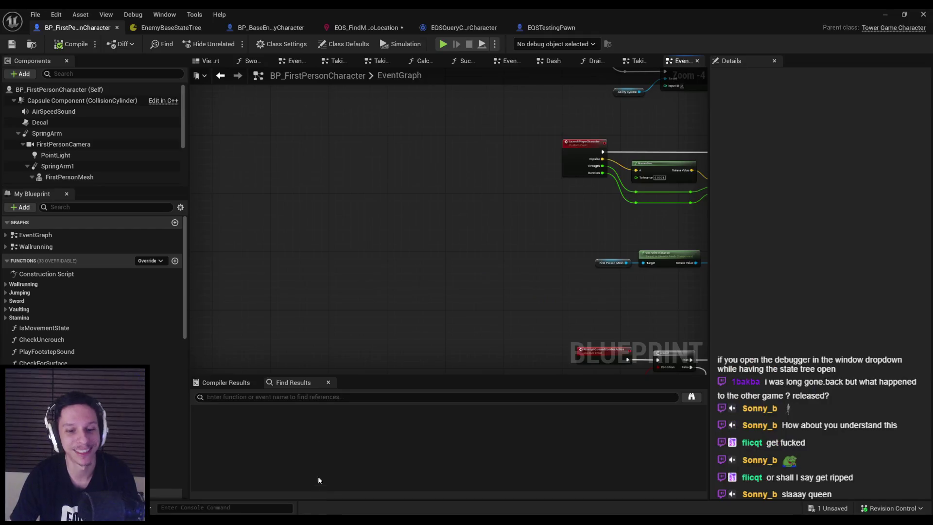
# In EnemyBaseStateTree, delete the Run EQS Query task and remove the Destination binding
pyautogui.click(170, 28)
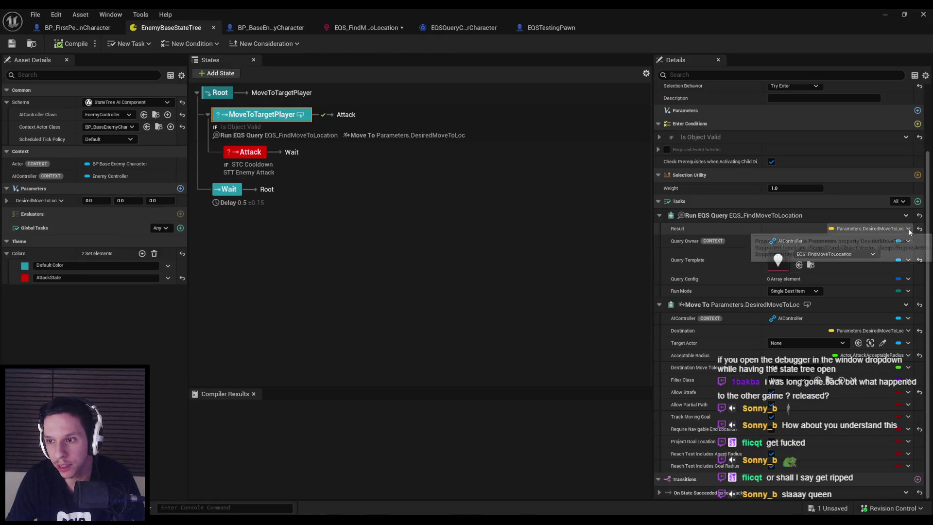
pyautogui.click(906, 215)
pyautogui.click(888, 306)
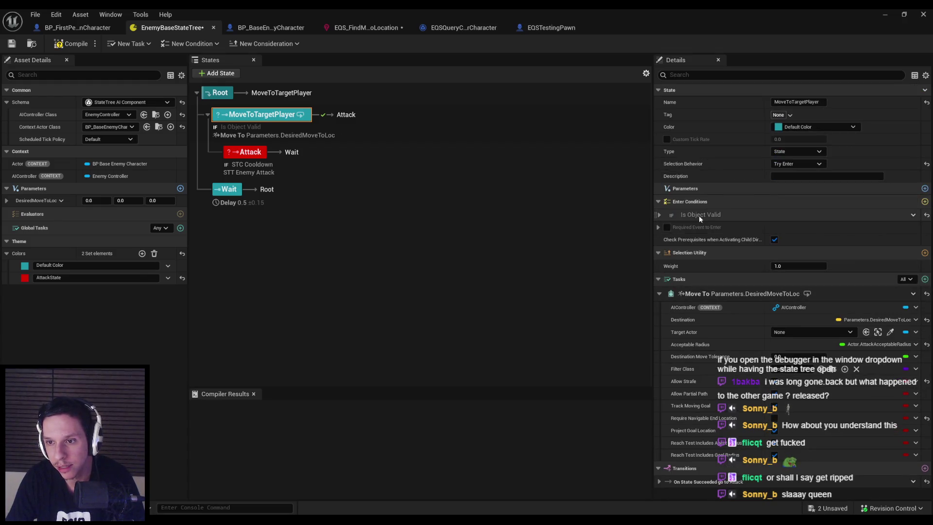
pyautogui.click(895, 319)
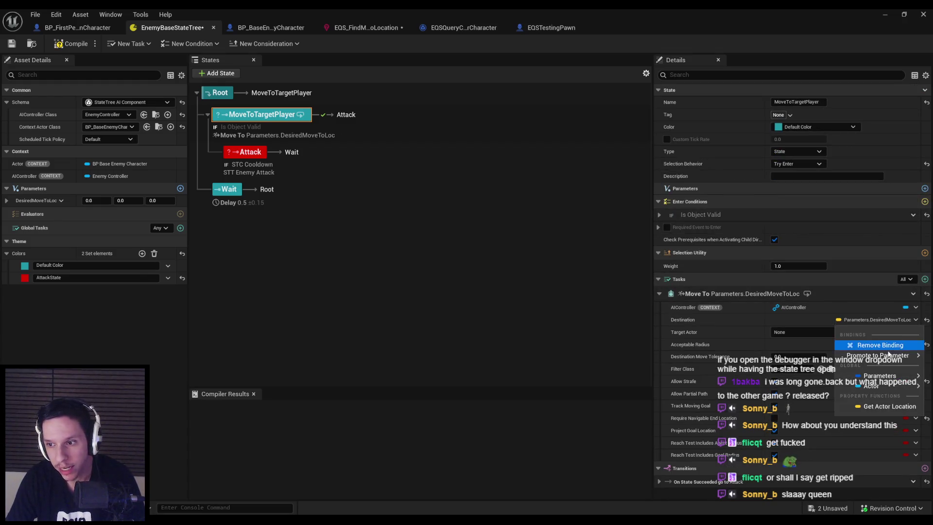
pyautogui.click(881, 346)
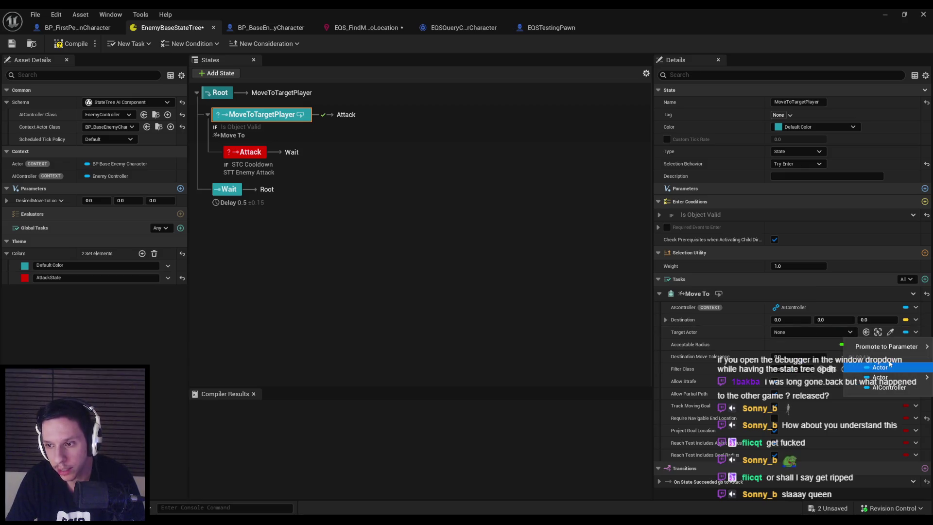
# Bind the Move To task's Target Actor to Actor > Target Player, then compile and save
pyautogui.moveTo(882, 348)
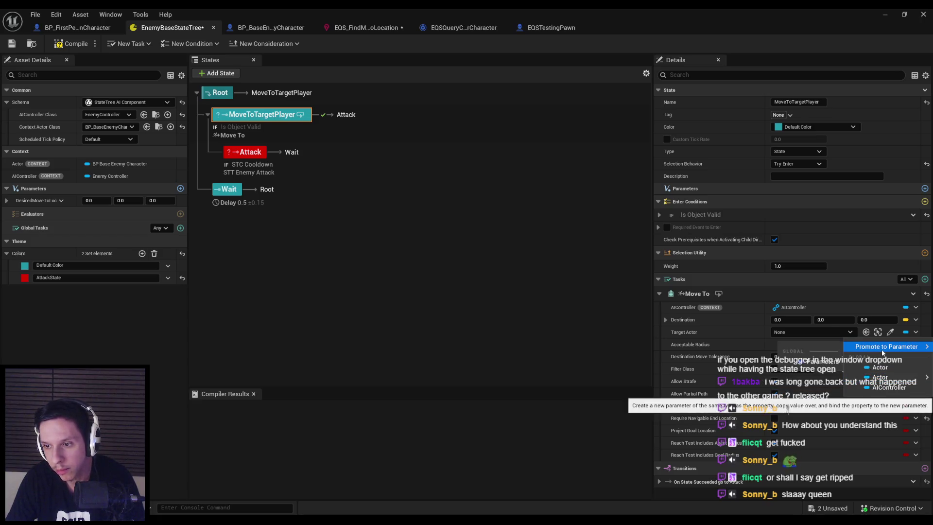
pyautogui.click(827, 362)
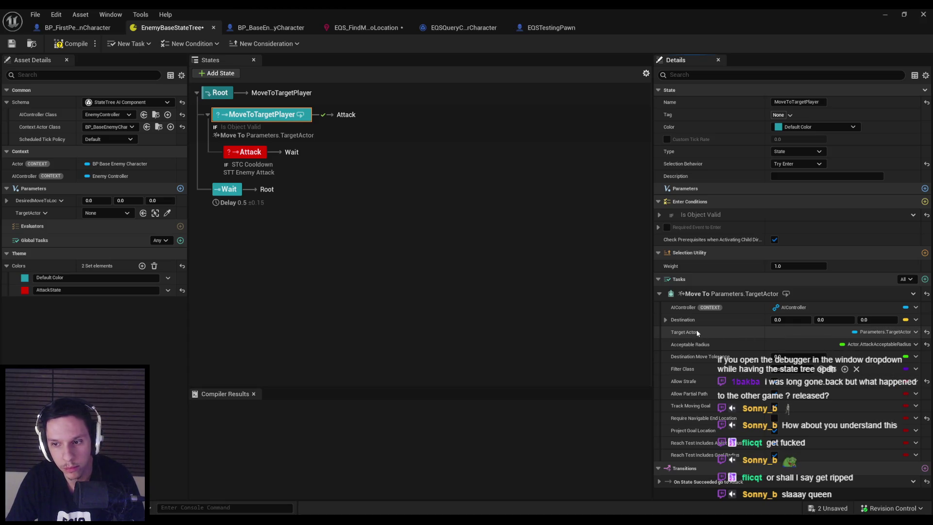
pyautogui.hotkey('ctrl', 'z')
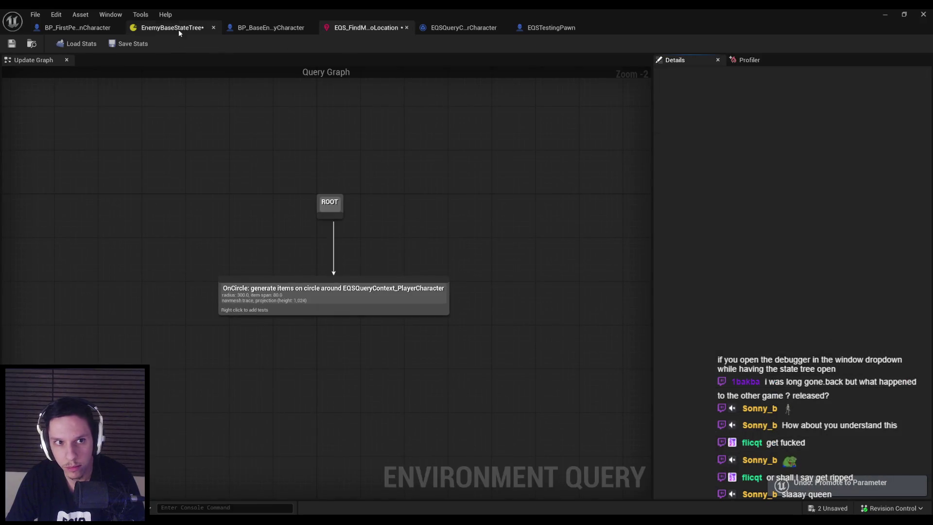
pyautogui.click(179, 31)
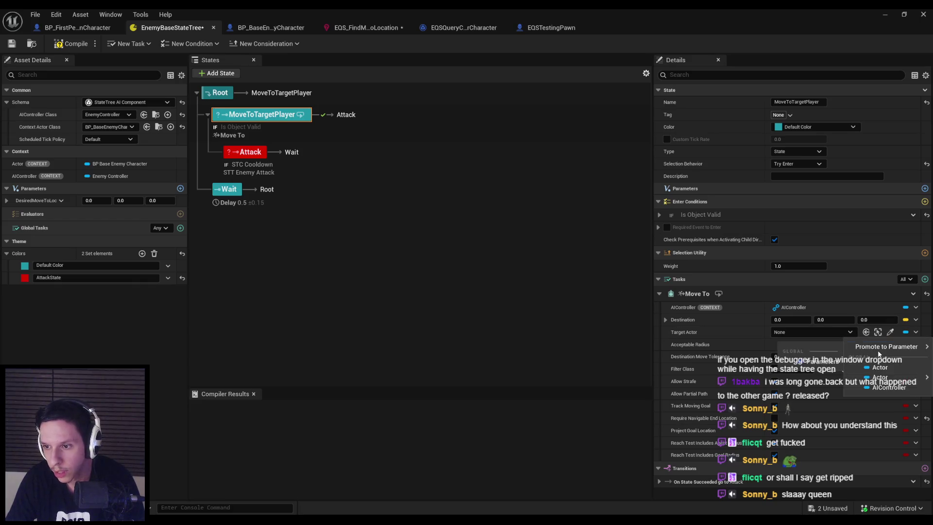
pyautogui.click(842, 333)
pyautogui.click(910, 338)
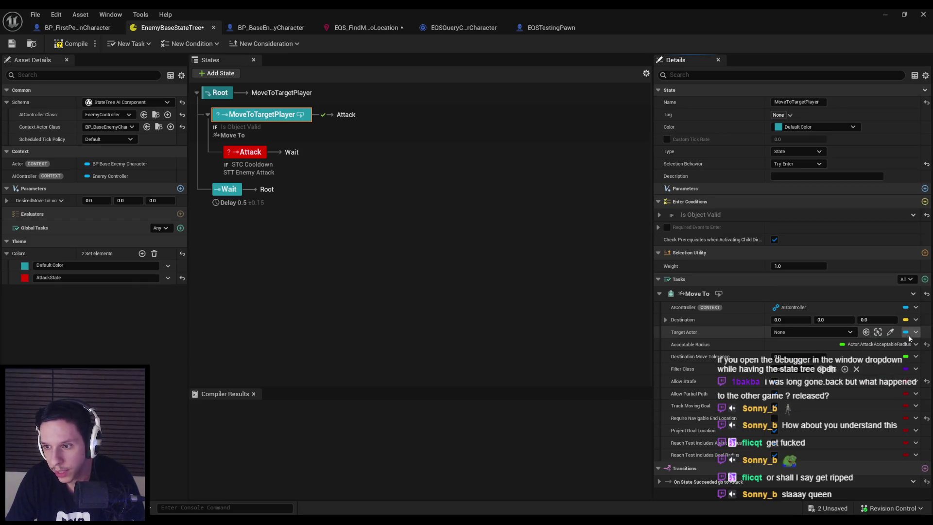
pyautogui.click(907, 333)
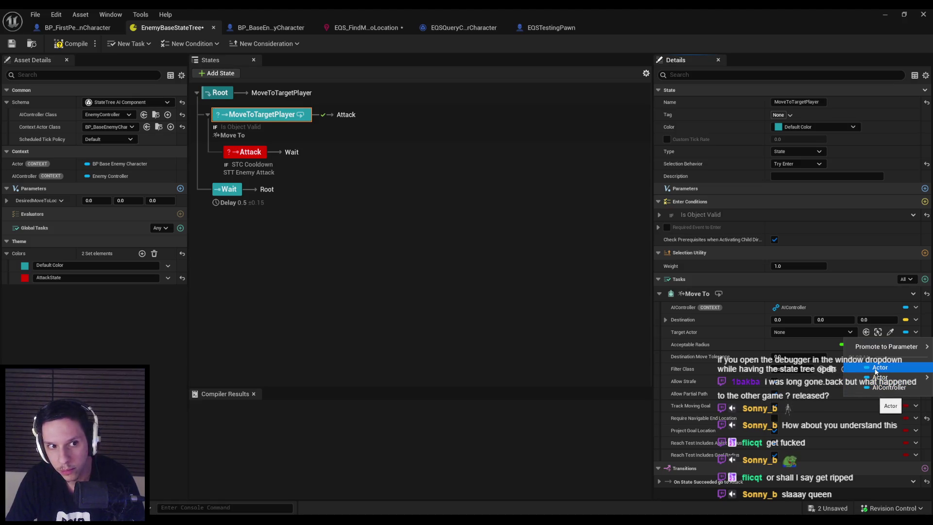
pyautogui.click(809, 402)
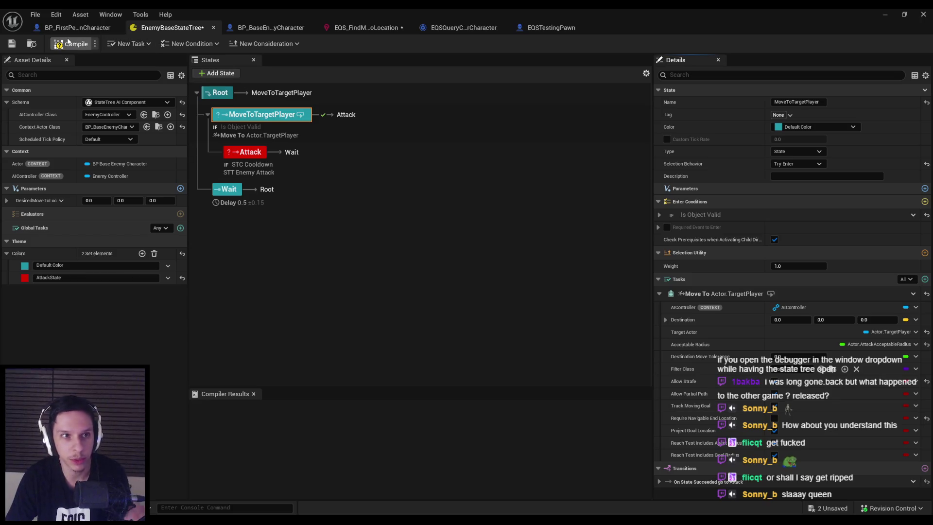
pyautogui.click(69, 43)
pyautogui.hotkey('ctrl', 's')
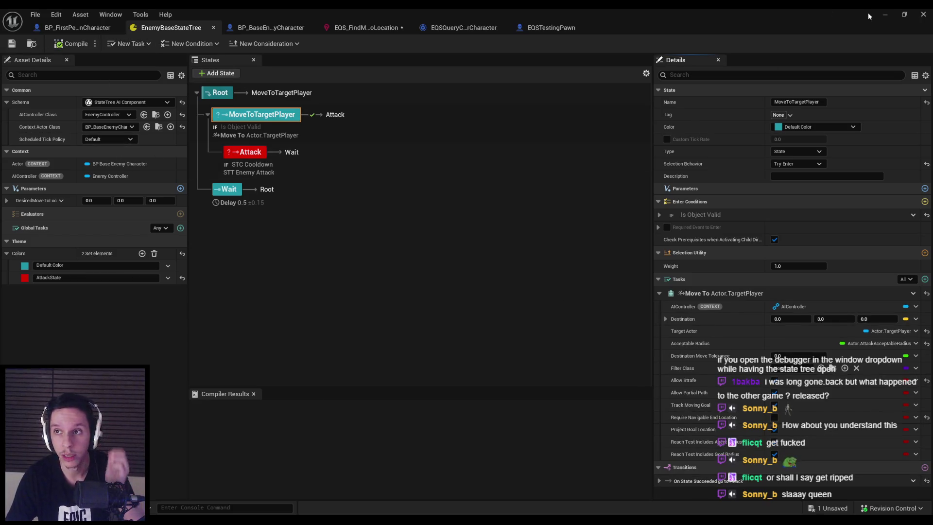
# Start a Play-In-Editor session, walk into the block corridor and slash the approaching demons
pyautogui.click(877, 14)
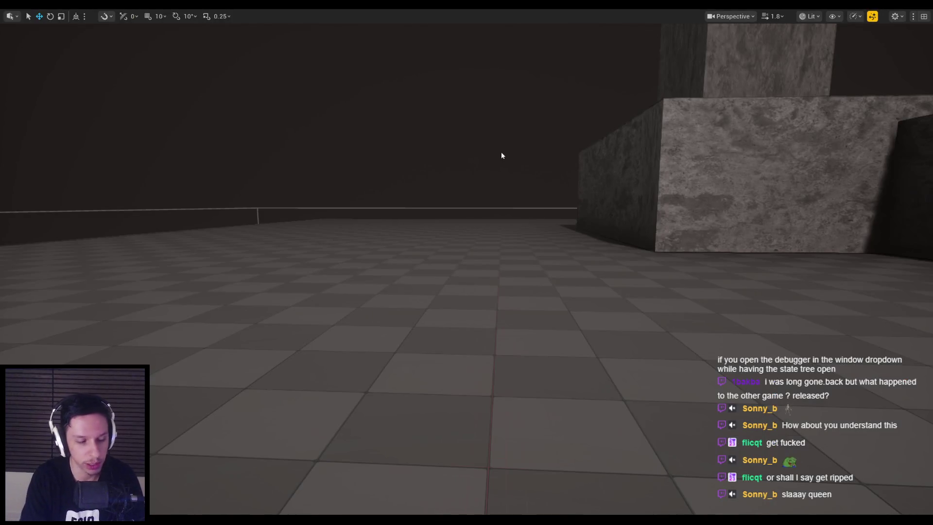
pyautogui.click(500, 152)
pyautogui.press('w')
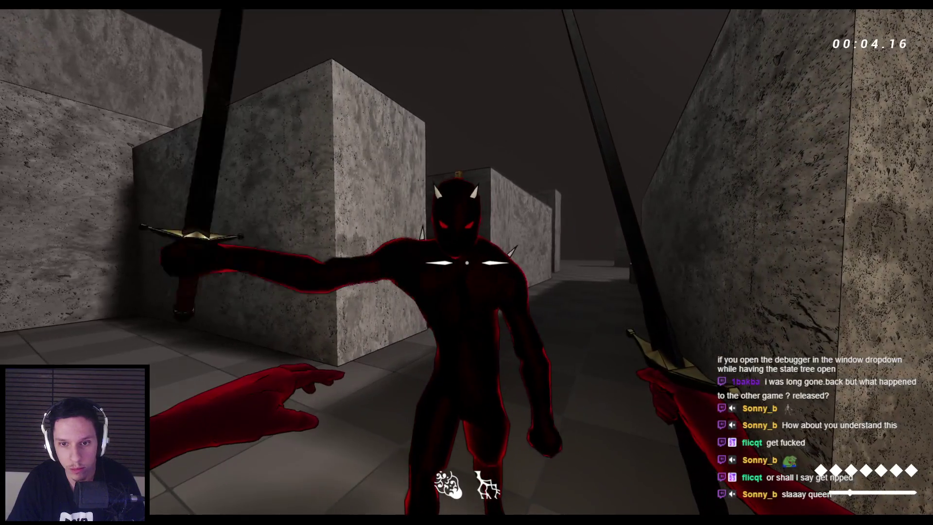
pyautogui.click(466, 262)
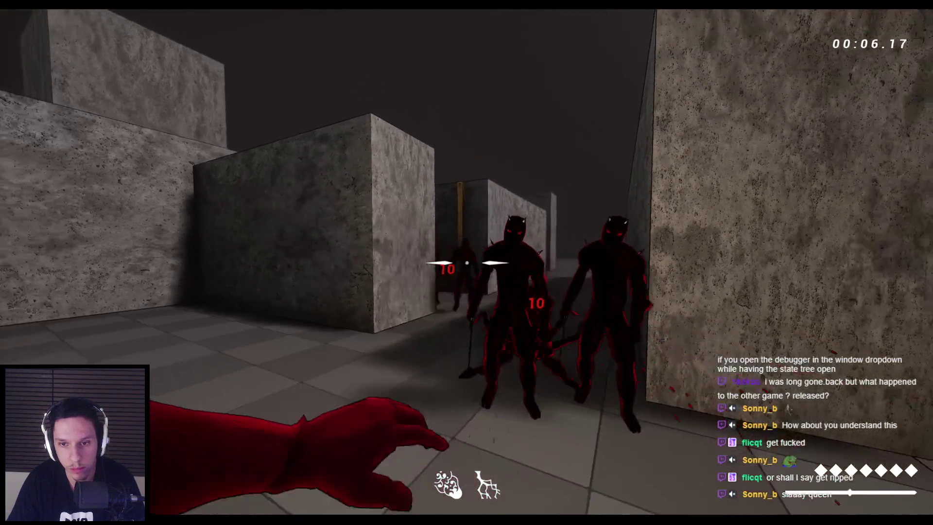
pyautogui.click(466, 263)
pyautogui.click(467, 263)
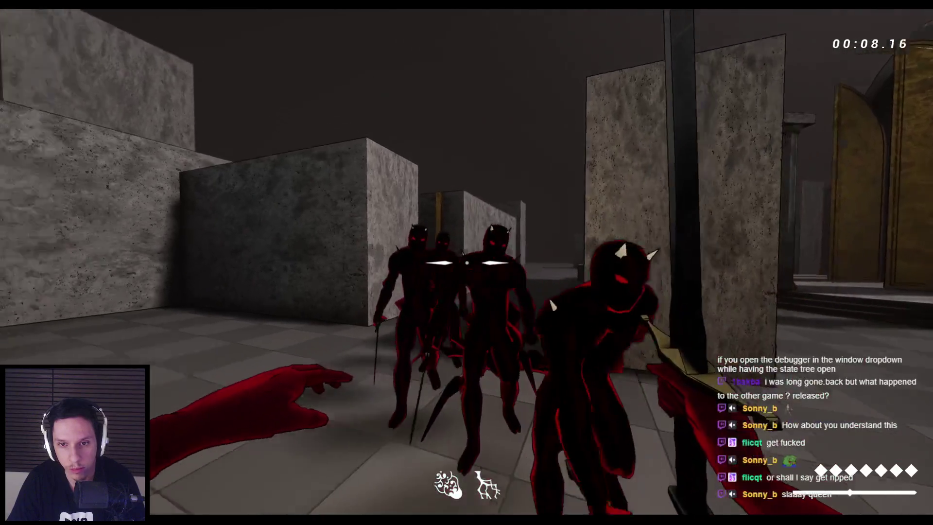
pyautogui.click(467, 263)
# Keep slashing the surrounding demons with the sword to finish them off
pyautogui.click(466, 262)
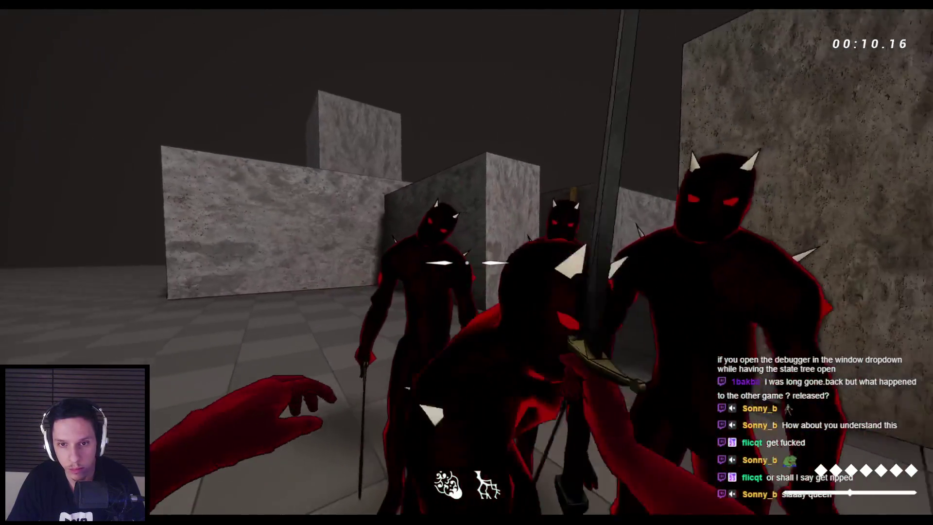
pyautogui.click(466, 263)
pyautogui.click(467, 263)
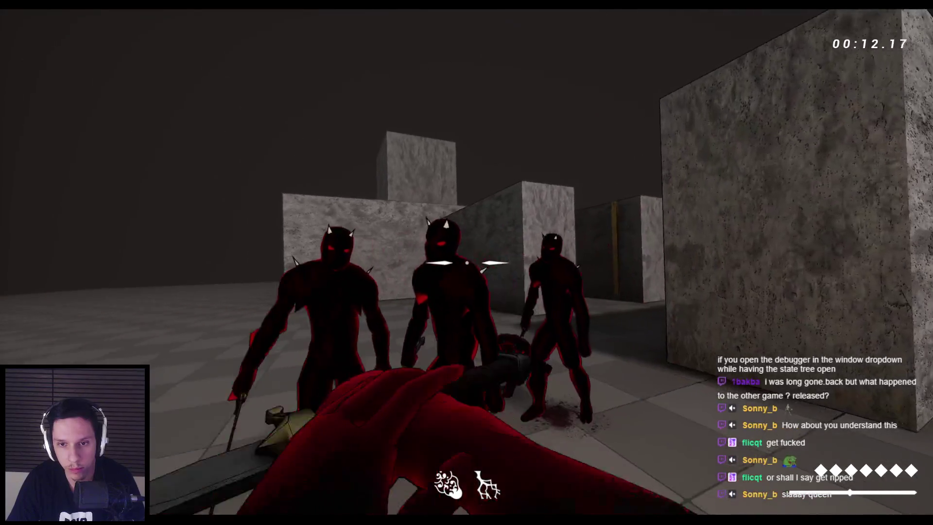
pyautogui.click(466, 263)
pyautogui.click(467, 262)
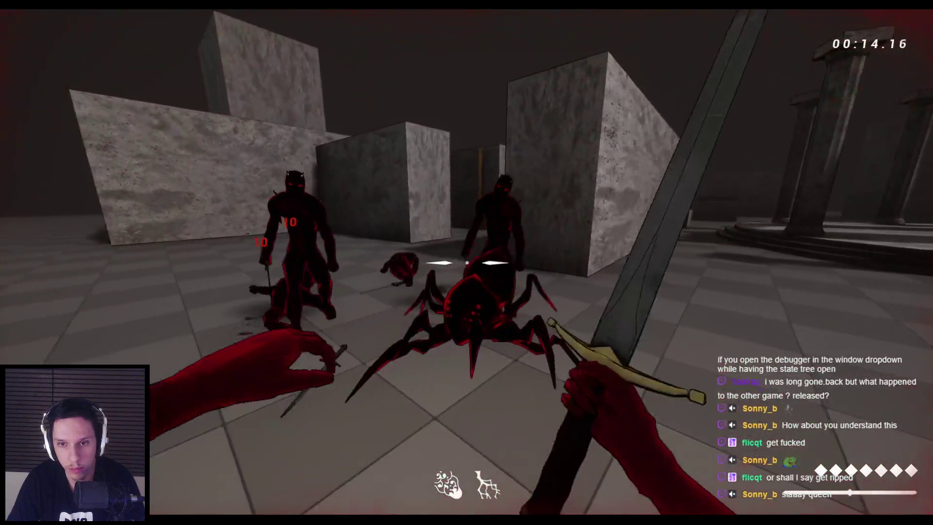
pyautogui.click(467, 263)
pyautogui.click(467, 262)
pyautogui.click(467, 263)
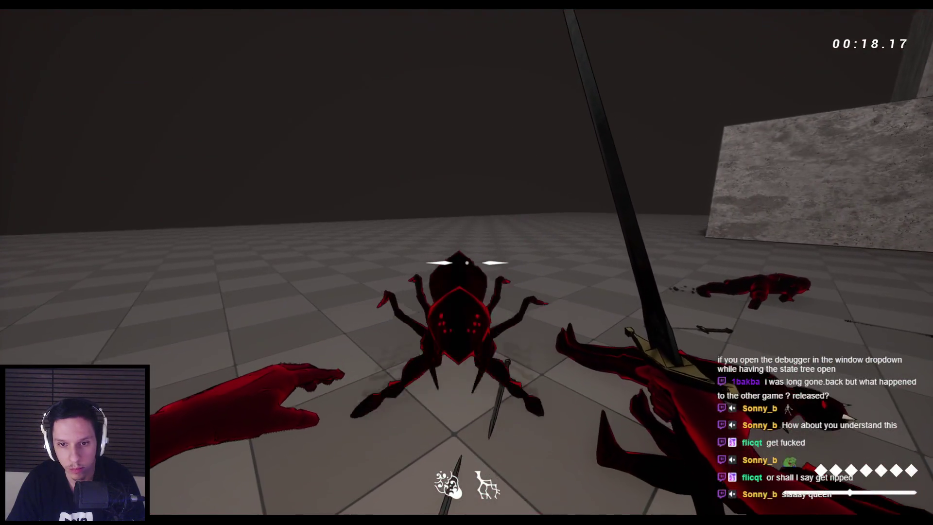
# Restart the session, move past the stone blocks and cut through the demon group
pyautogui.press('r')
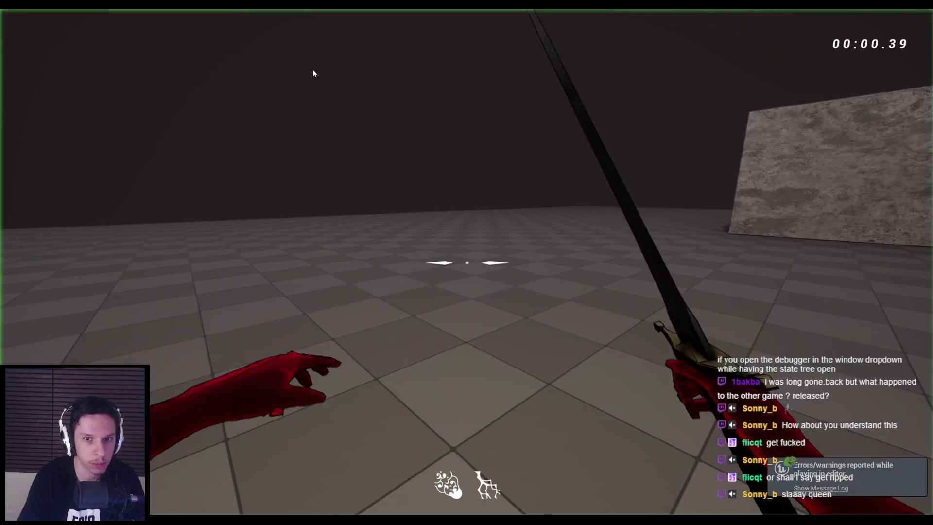
pyautogui.press('w')
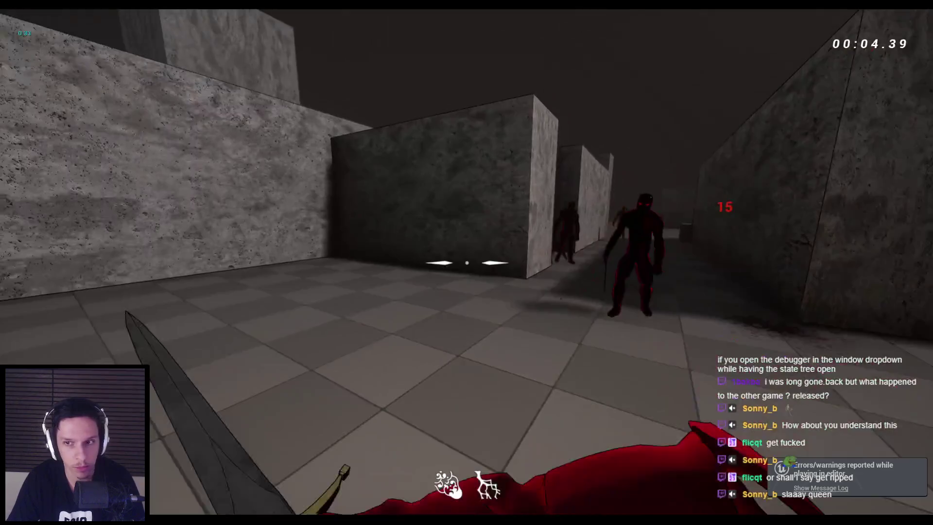
pyautogui.click(467, 262)
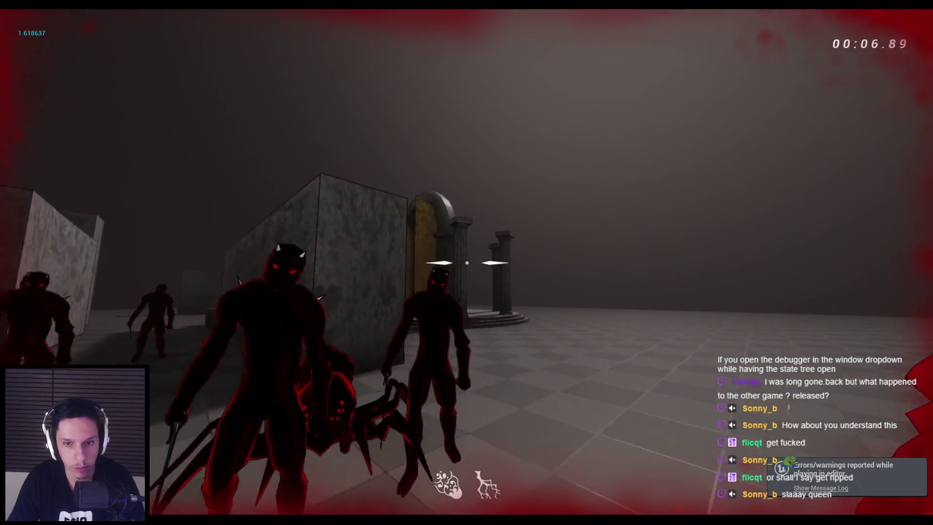
pyautogui.click(466, 263)
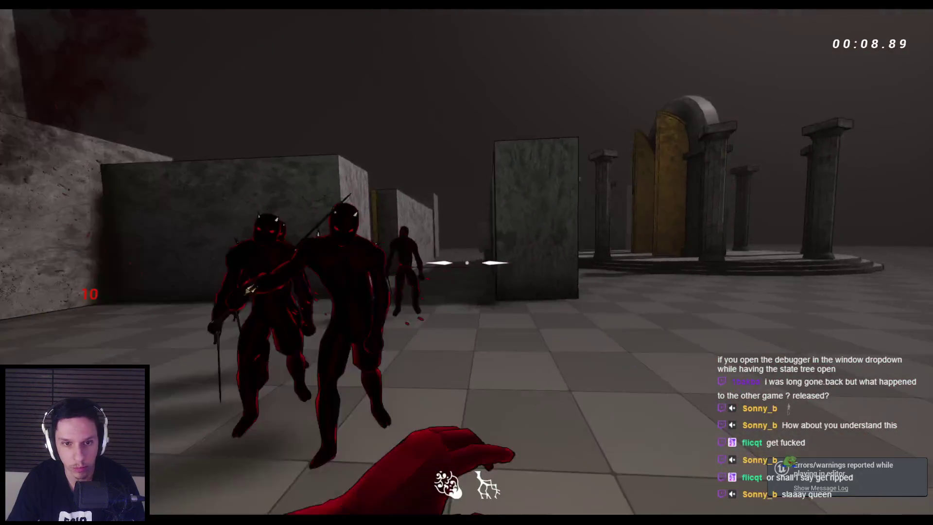
pyautogui.click(466, 262)
pyautogui.click(466, 262)
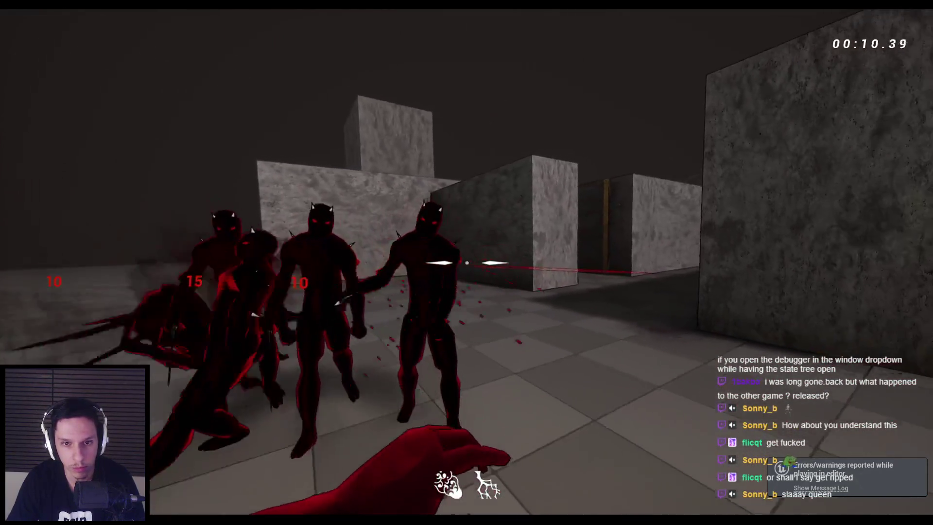
pyautogui.click(467, 262)
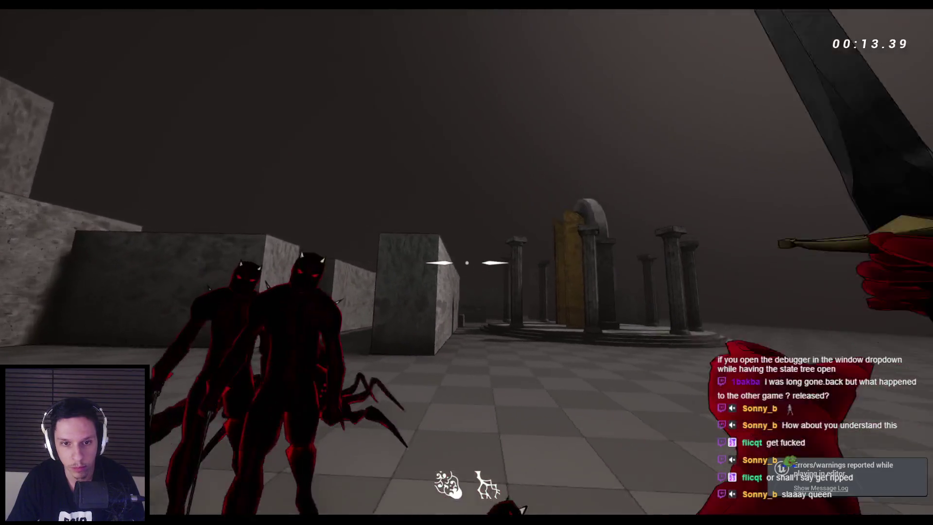
pyautogui.click(467, 262)
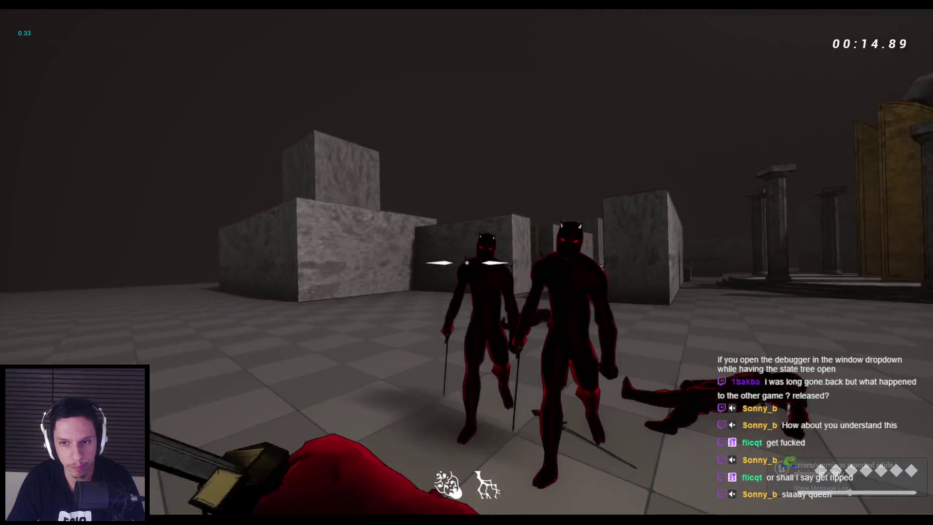
pyautogui.click(467, 262)
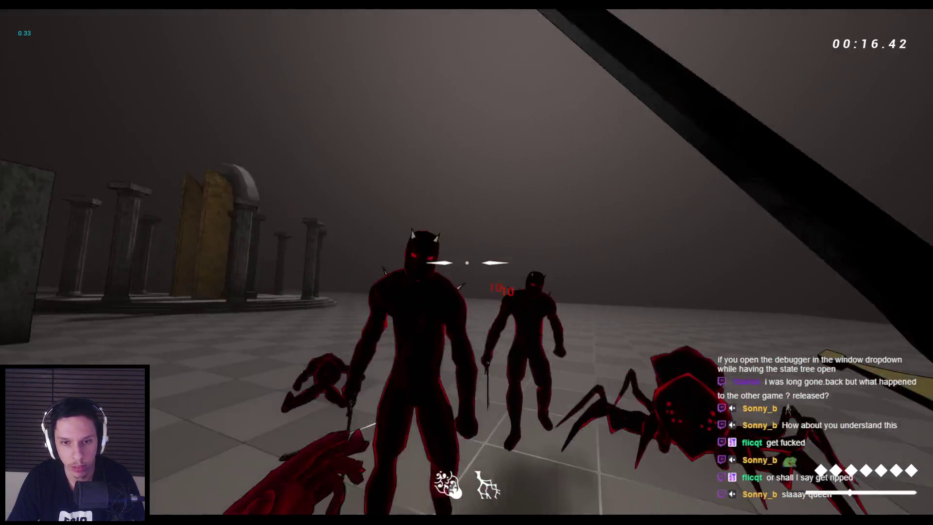
pyautogui.click(467, 263)
pyautogui.click(466, 262)
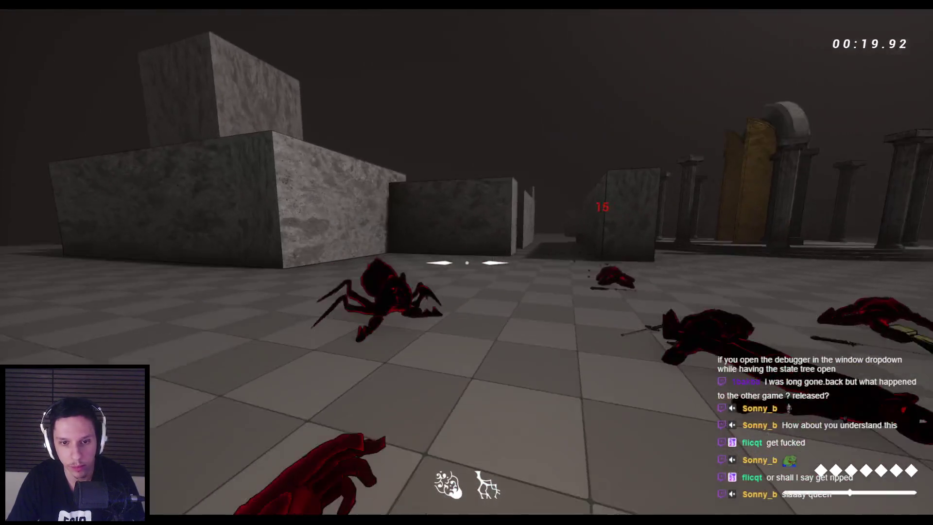
# Attack the first spider demon repeatedly until it dies
pyautogui.click(466, 263)
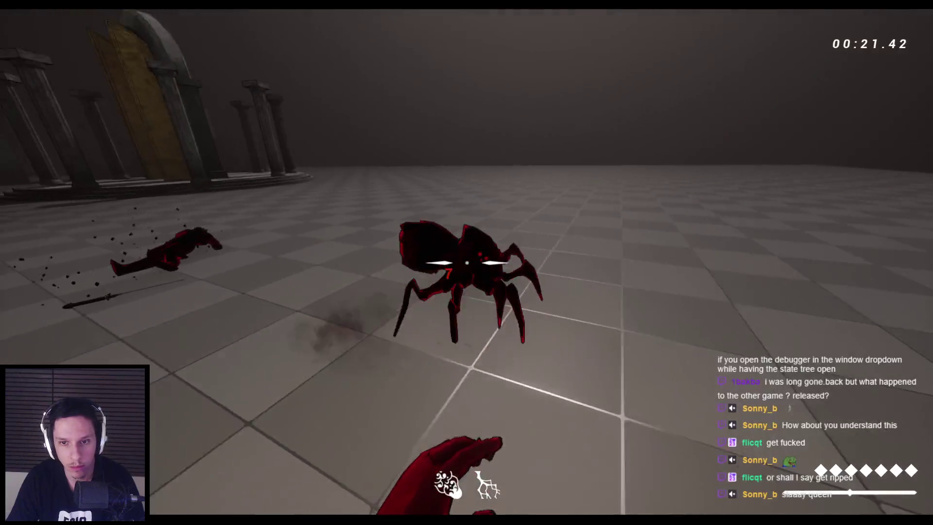
pyautogui.click(466, 263)
pyautogui.click(467, 263)
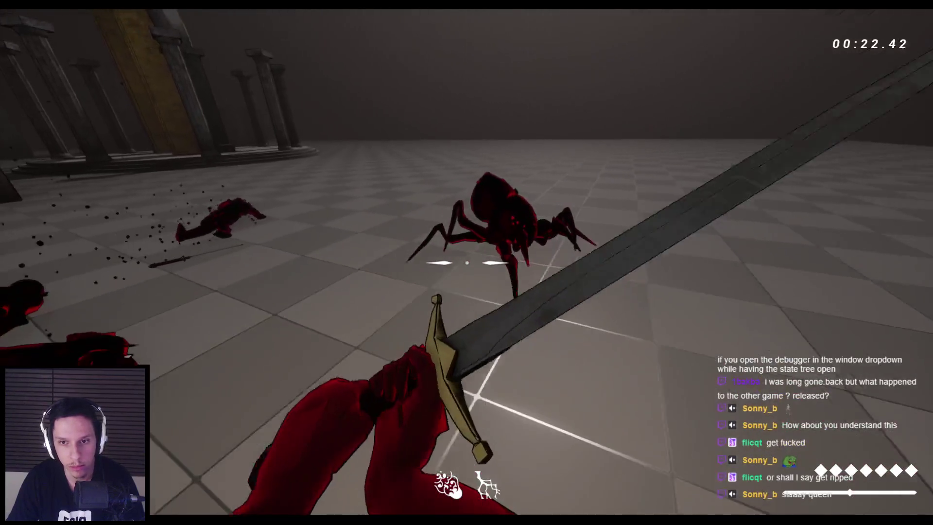
pyautogui.click(467, 262)
pyautogui.click(467, 263)
pyautogui.click(466, 262)
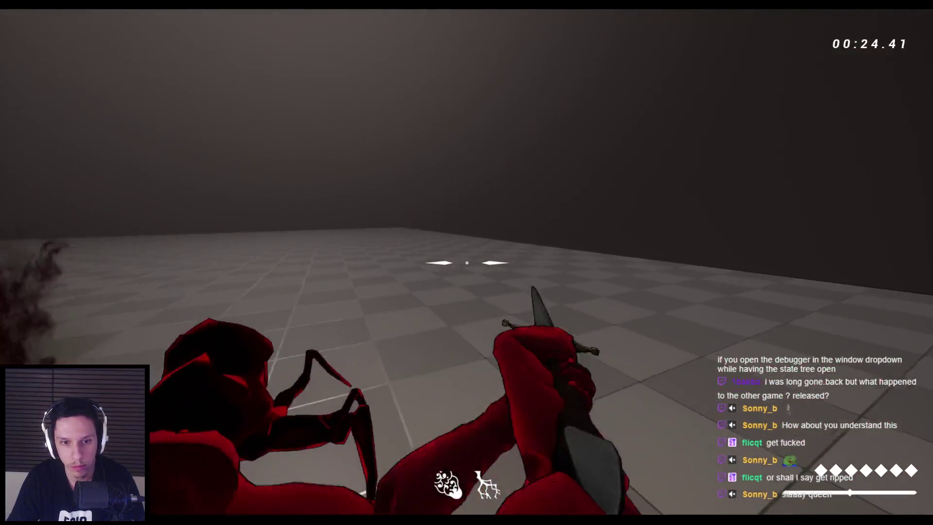
pyautogui.click(467, 262)
pyautogui.click(467, 262)
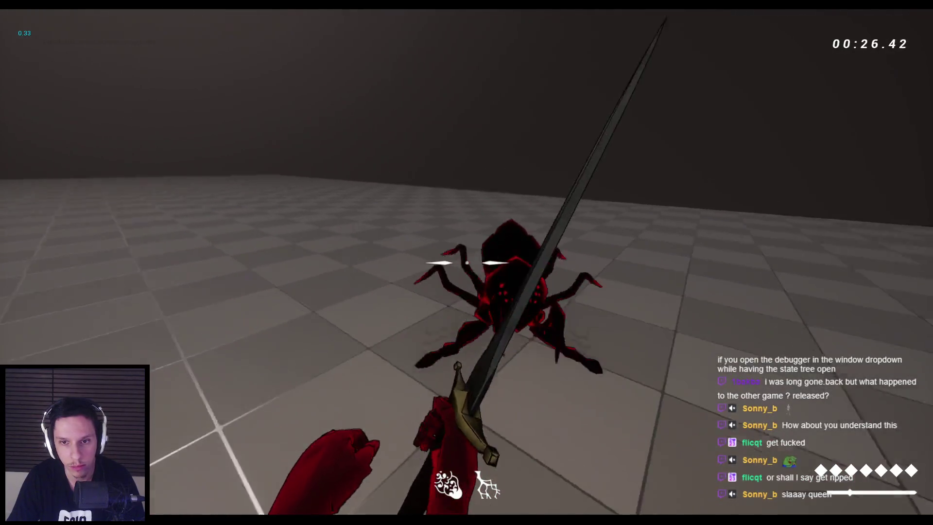
pyautogui.click(466, 263)
# Kill the second spider, stop the play session and bring up the GDC talk
pyautogui.click(466, 262)
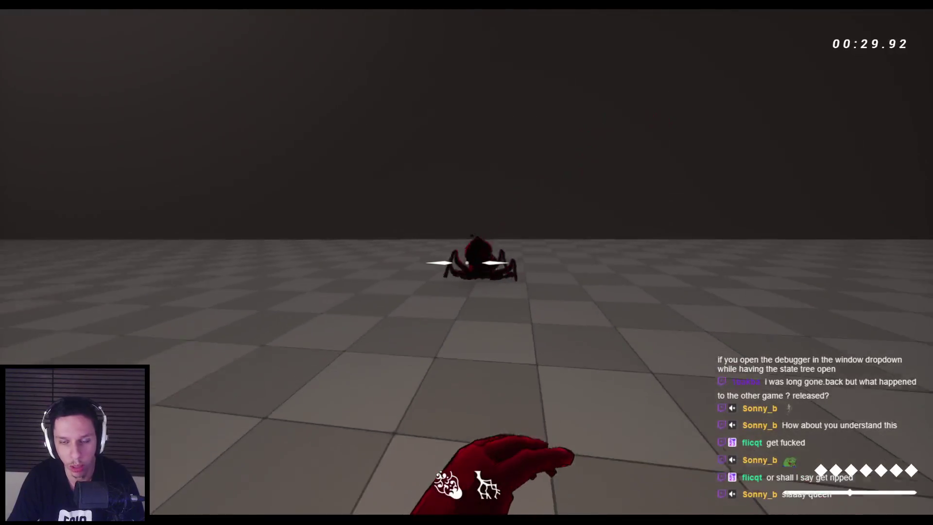
pyautogui.click(467, 263)
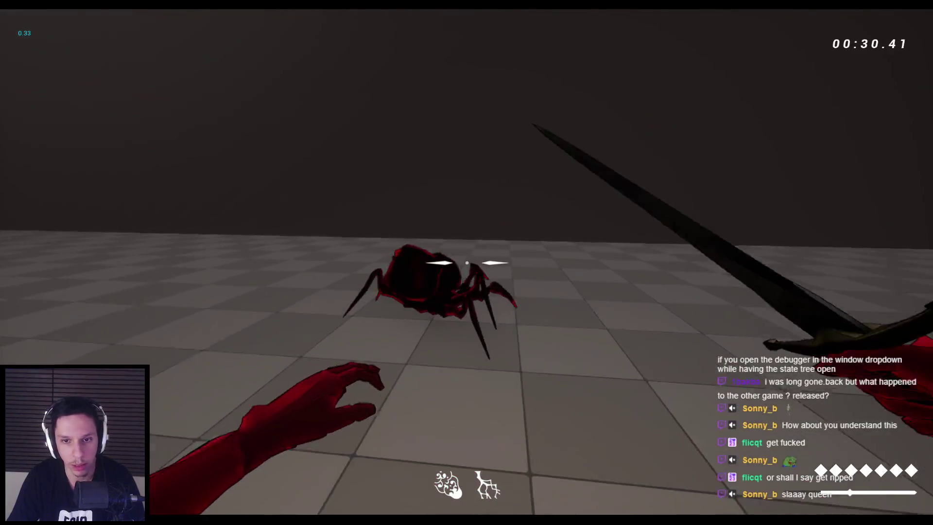
pyautogui.click(467, 262)
pyautogui.click(467, 263)
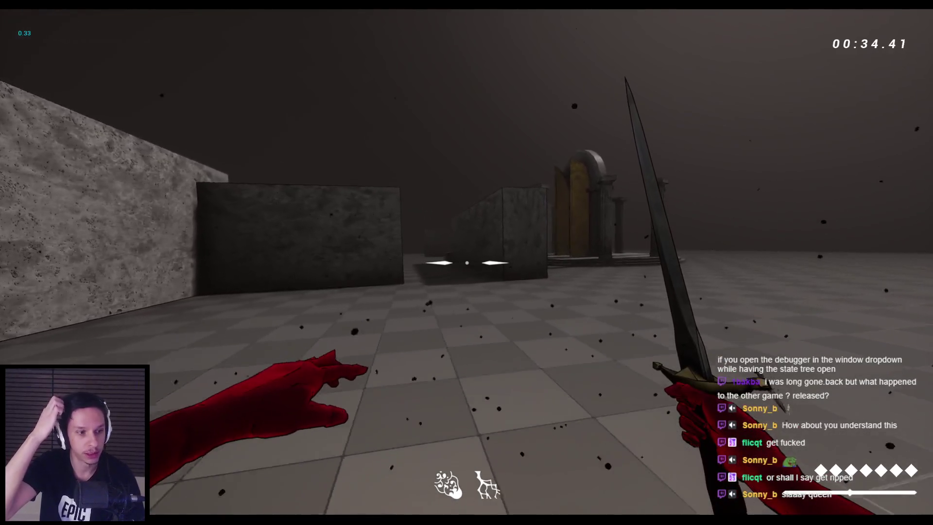
pyautogui.press('Escape')
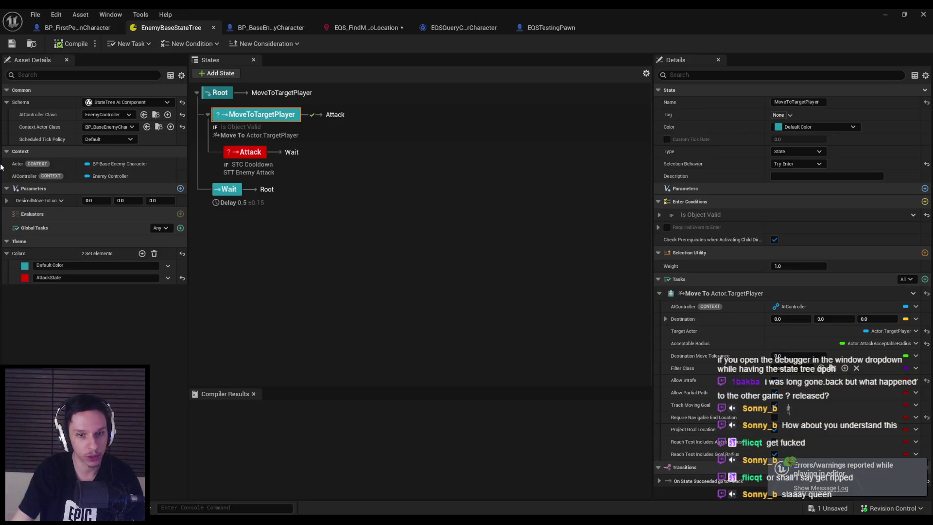
pyautogui.click(170, 486)
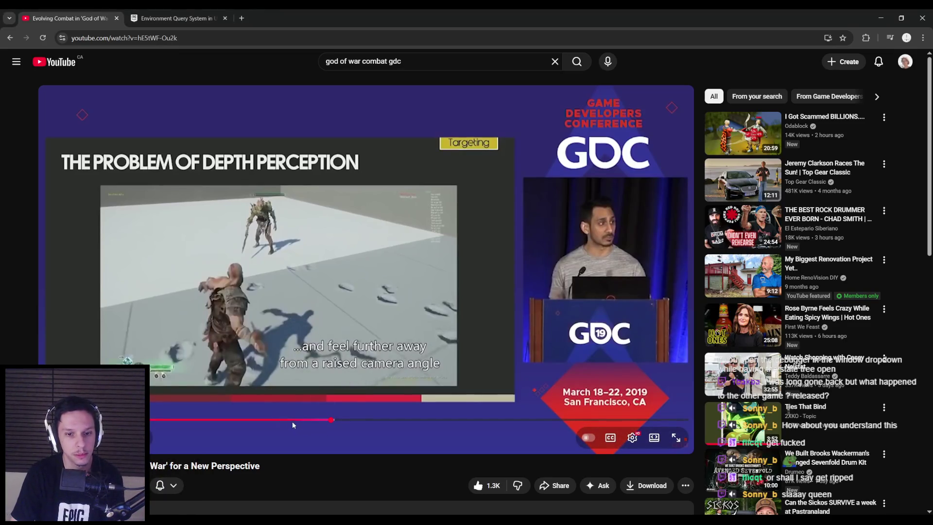
# Seek the talk back to the offscreen donut-zone explanation, then return to Unreal's level view
pyautogui.click(239, 420)
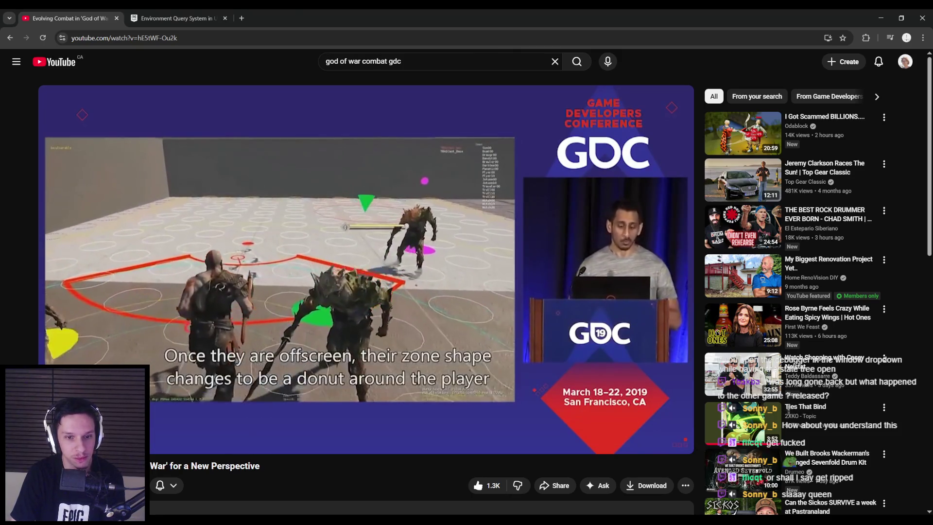
pyautogui.click(245, 357)
pyautogui.click(316, 481)
pyautogui.click(885, 13)
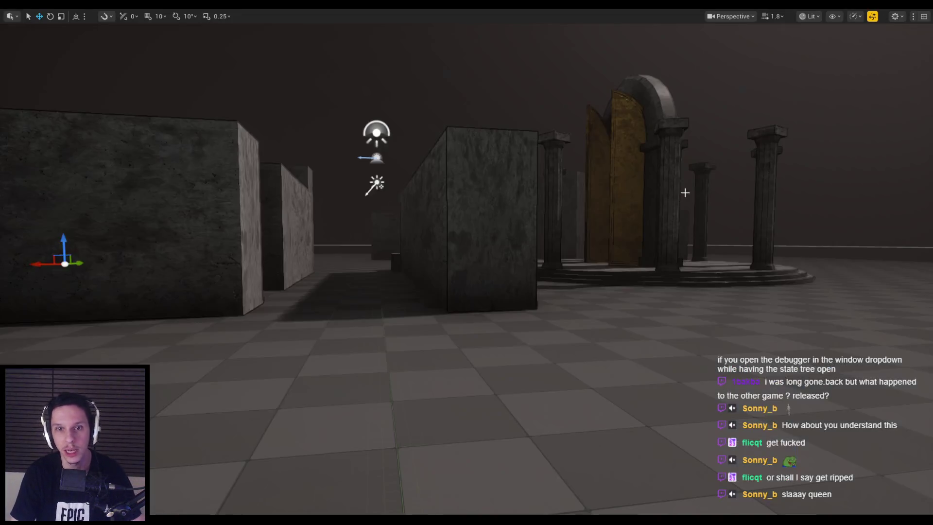
# Play-test with Alt+P, slash the two demons, stop, and show the Content/0_Main/Core folder
pyautogui.hotkey('alt', 'p')
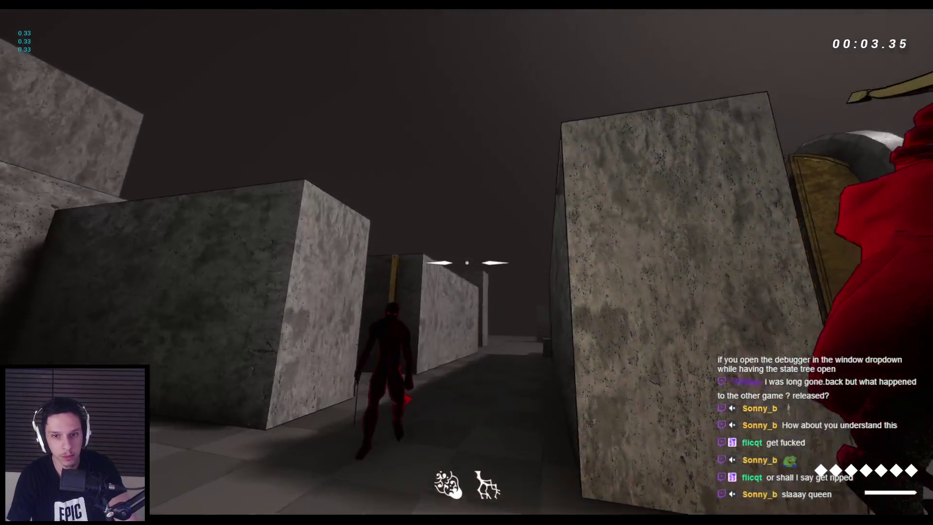
pyautogui.click(467, 262)
pyautogui.click(467, 263)
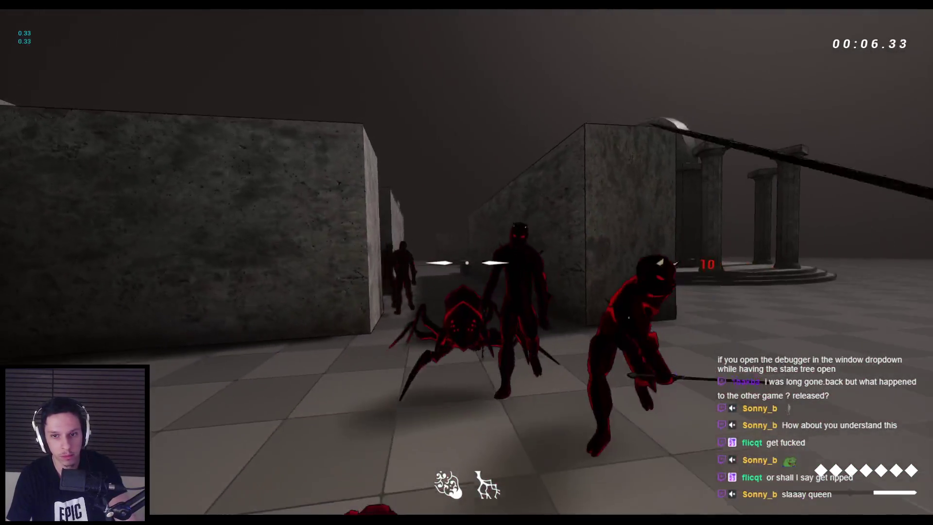
pyautogui.click(467, 263)
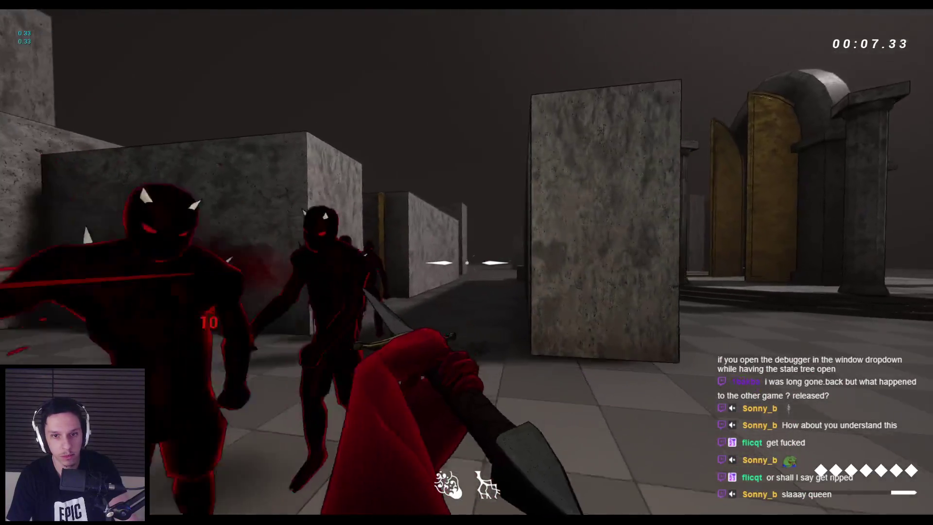
pyautogui.press('Escape')
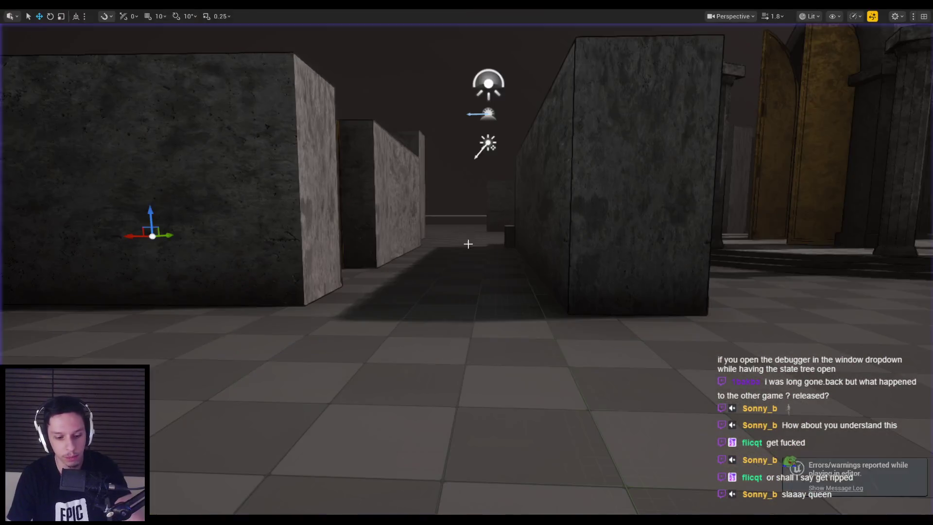
pyautogui.click(34, 299)
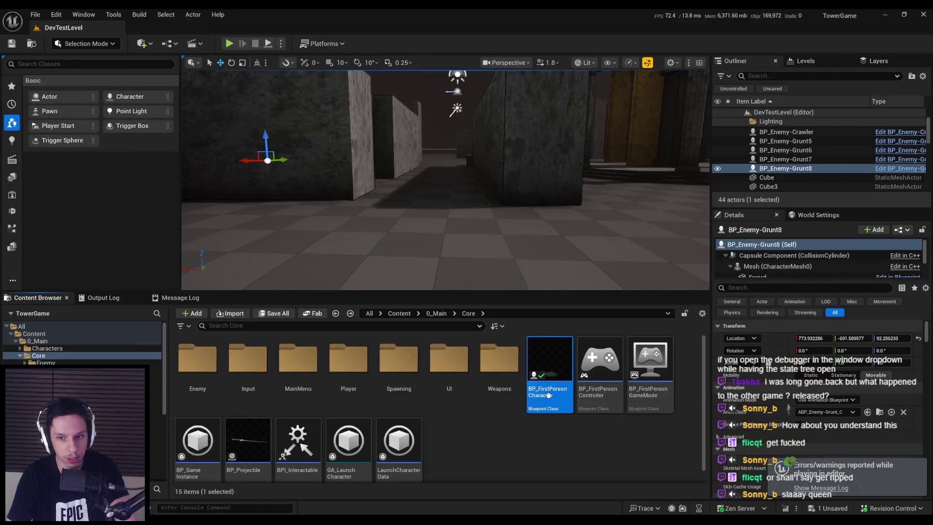
# Open BP_FirstPersonCharacter, filter its Details by 'dash', then go full-screen in the play session
pyautogui.doubleClick(549, 393)
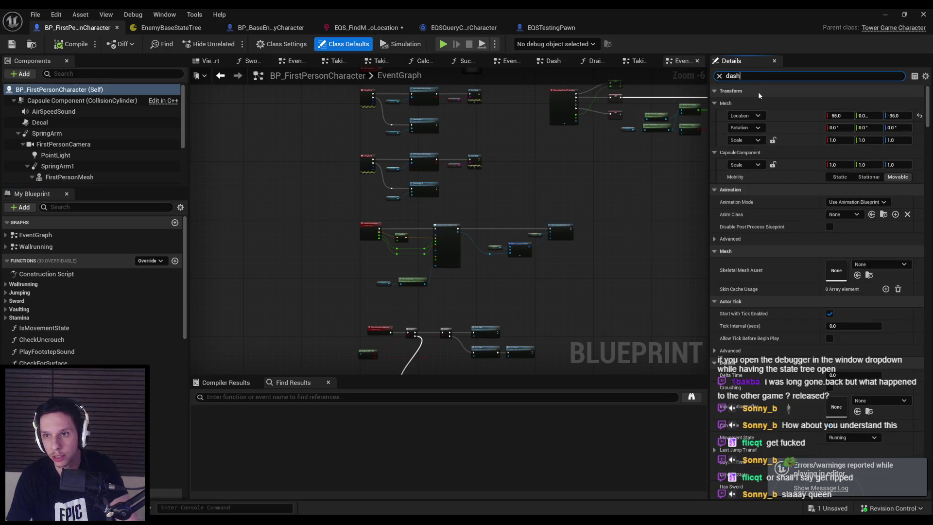
pyautogui.write('dash')
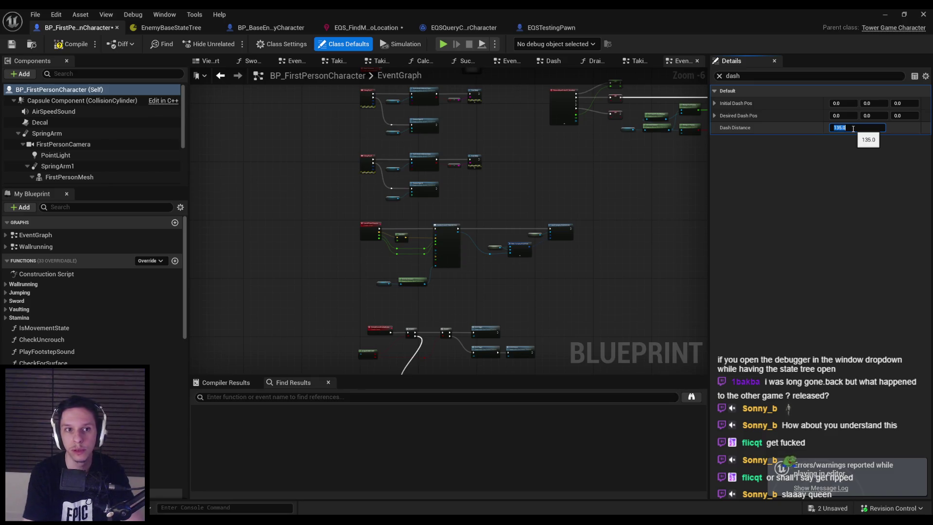
pyautogui.click(884, 16)
pyautogui.press('F11')
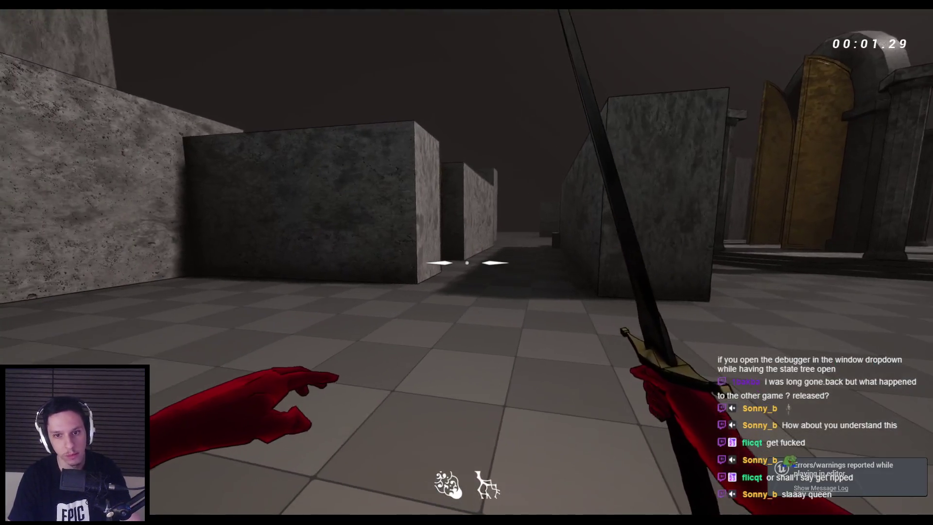
# Test the dash move twice and attack the three demons, then stop the session
pyautogui.press('w')
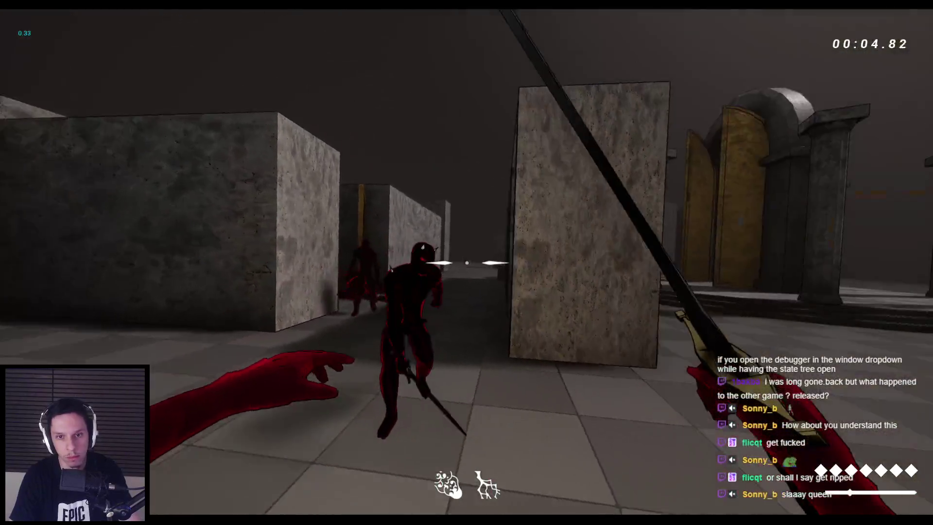
pyautogui.click(467, 263)
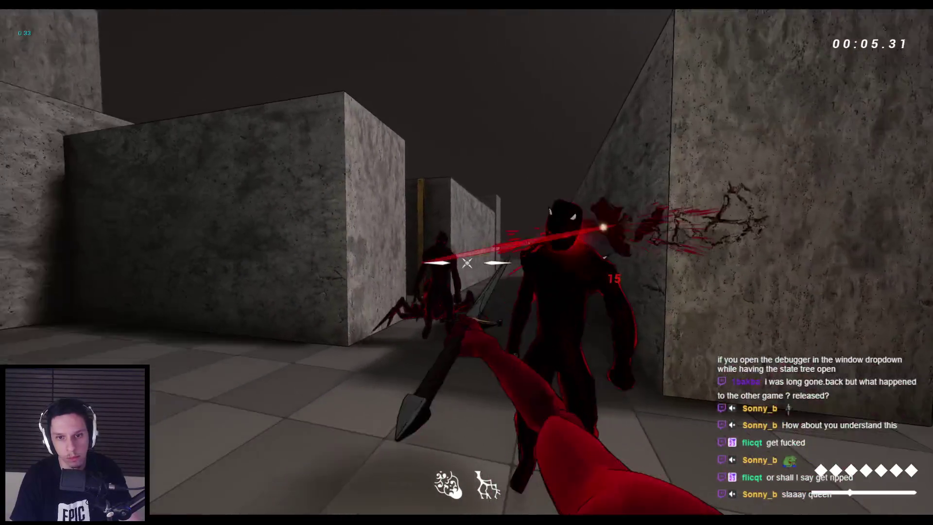
pyautogui.press('space')
pyautogui.press('space')
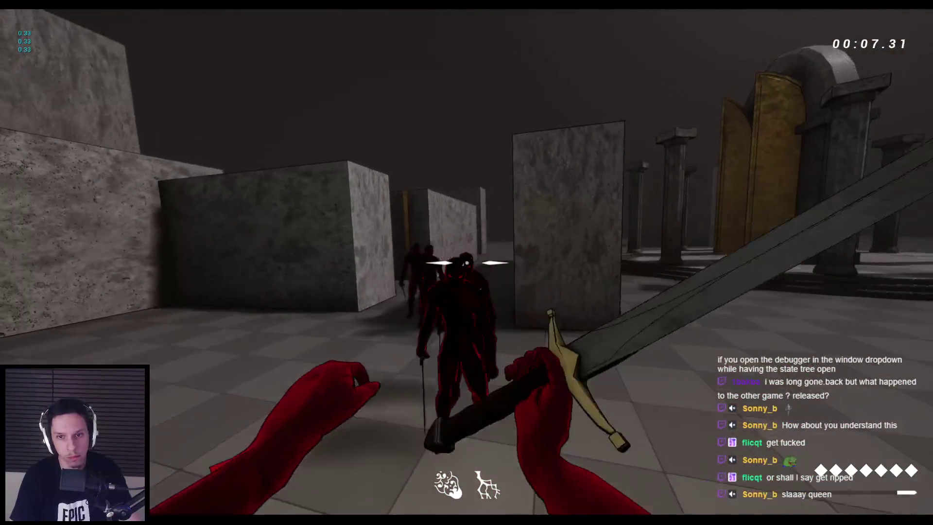
pyautogui.press('space')
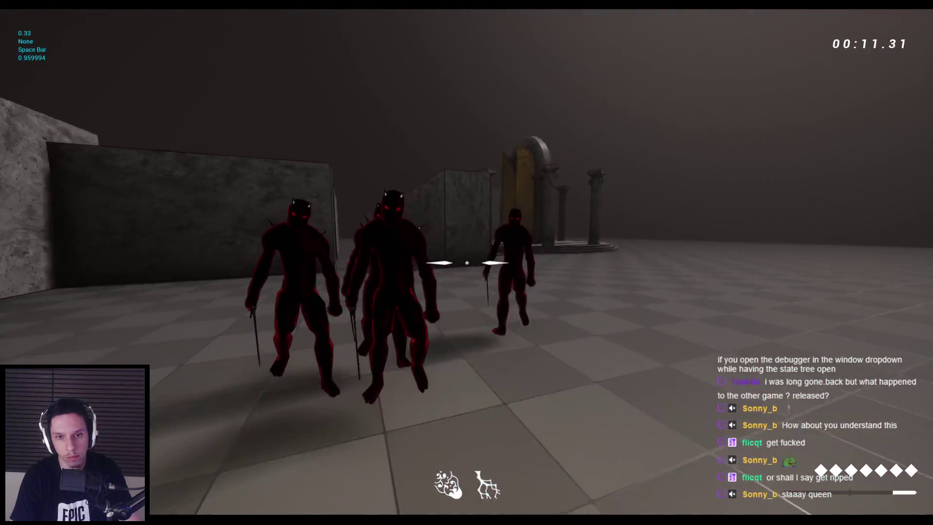
pyautogui.click(467, 263)
pyautogui.click(467, 263)
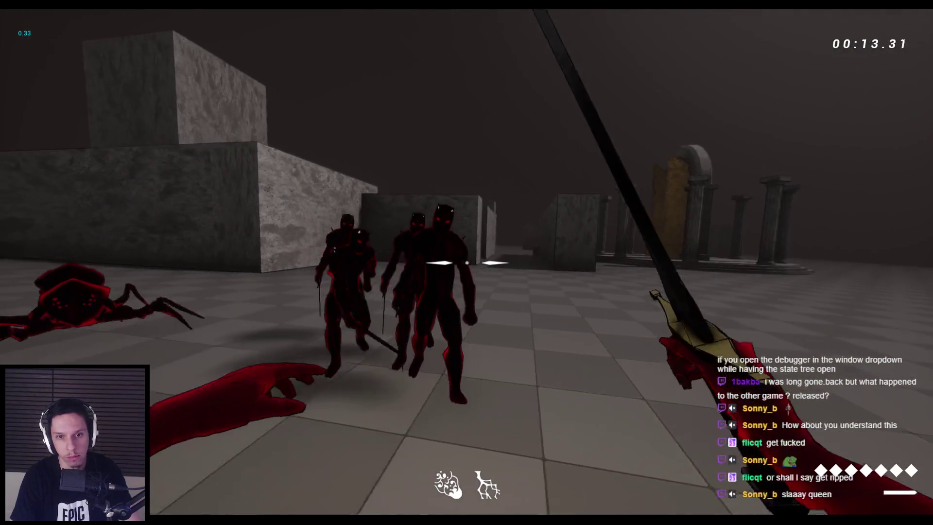
pyautogui.press('Escape')
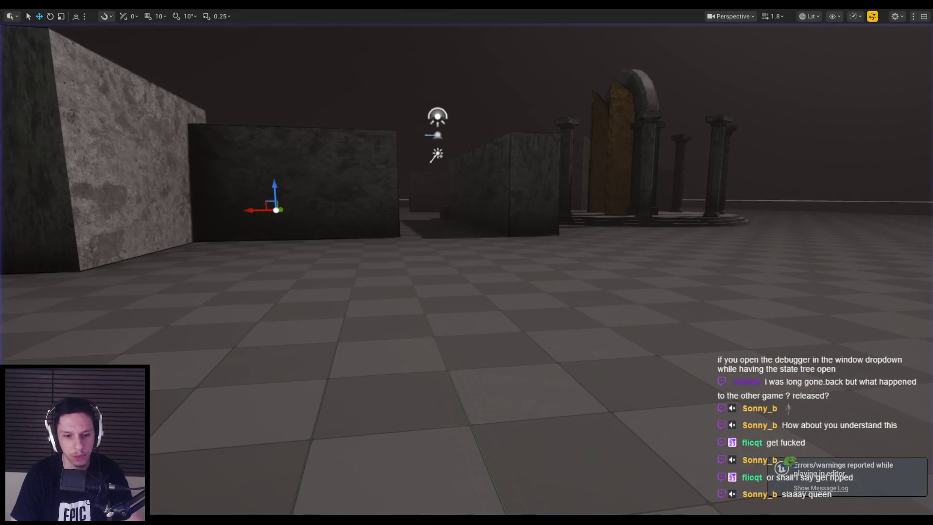
# Put away the character blueprint and start a new play-test, jumping into the arena
pyautogui.click(321, 502)
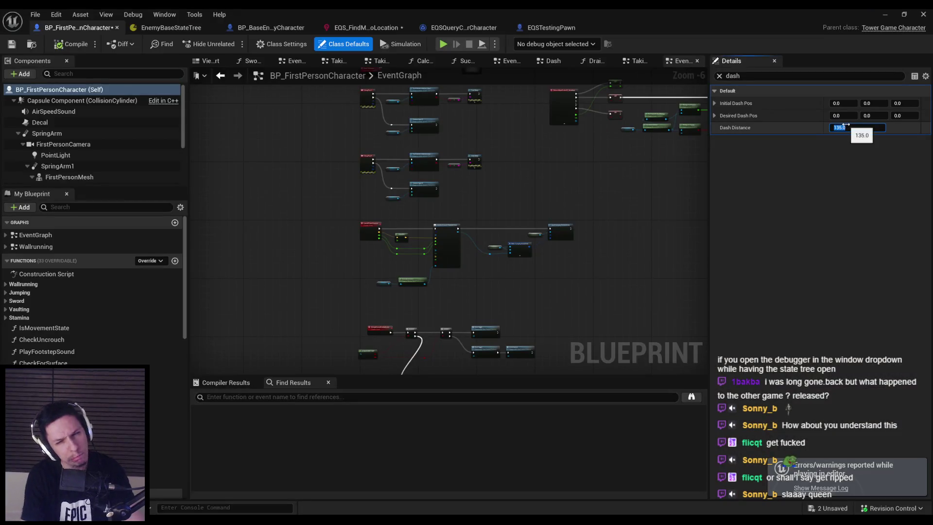
pyautogui.click(886, 14)
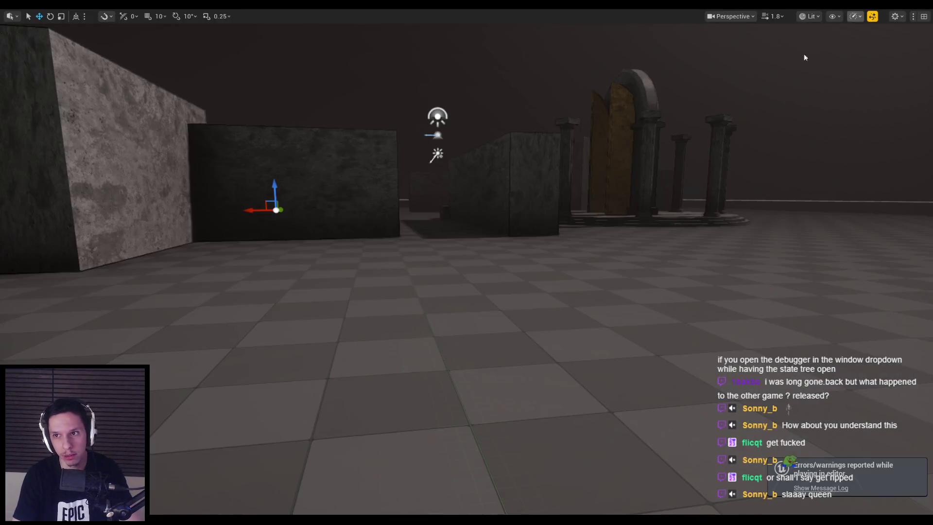
pyautogui.hotkey('alt', 'p')
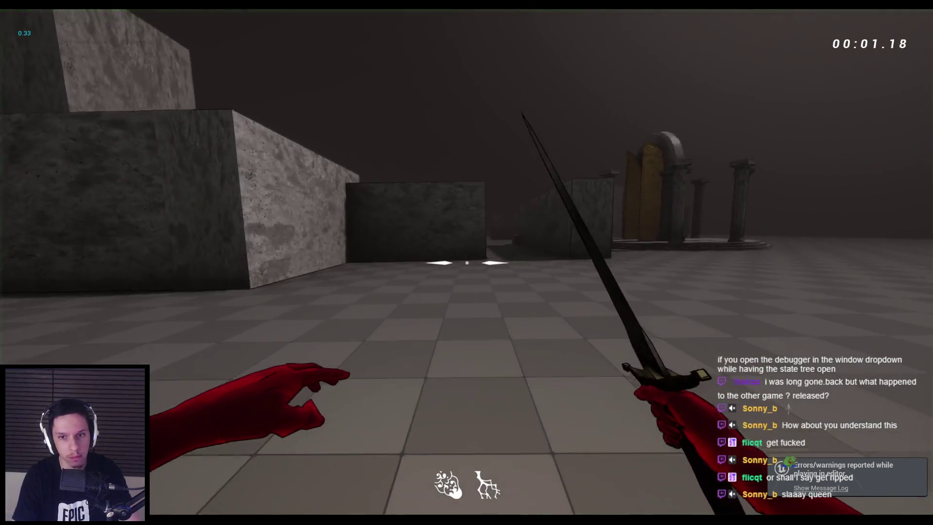
pyautogui.press('space')
pyautogui.press('space')
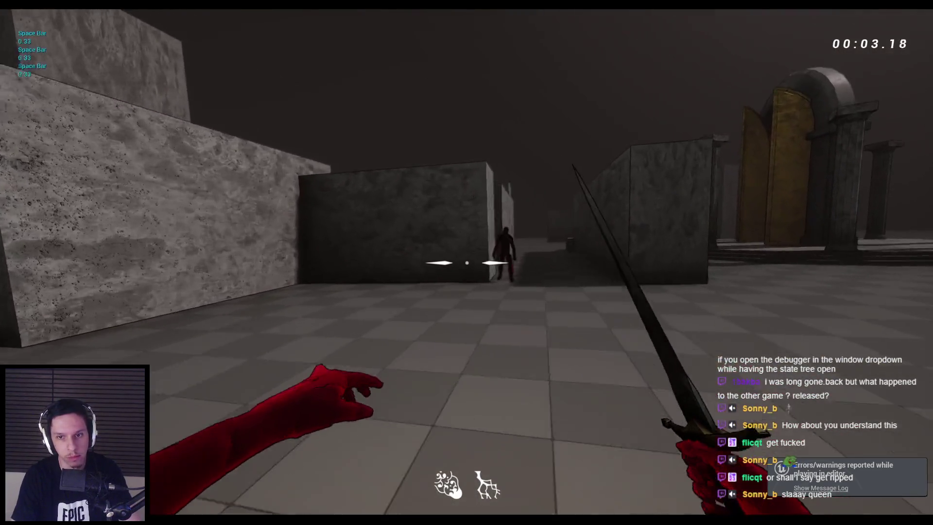
pyautogui.press('w')
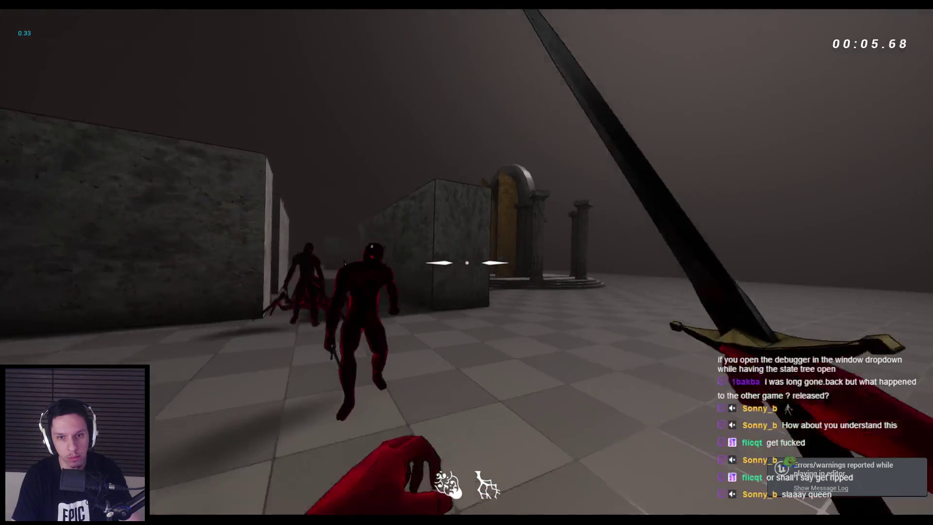
# Slash at the enemies while backing away, then hit the approaching spider
pyautogui.click(467, 262)
pyautogui.press('s')
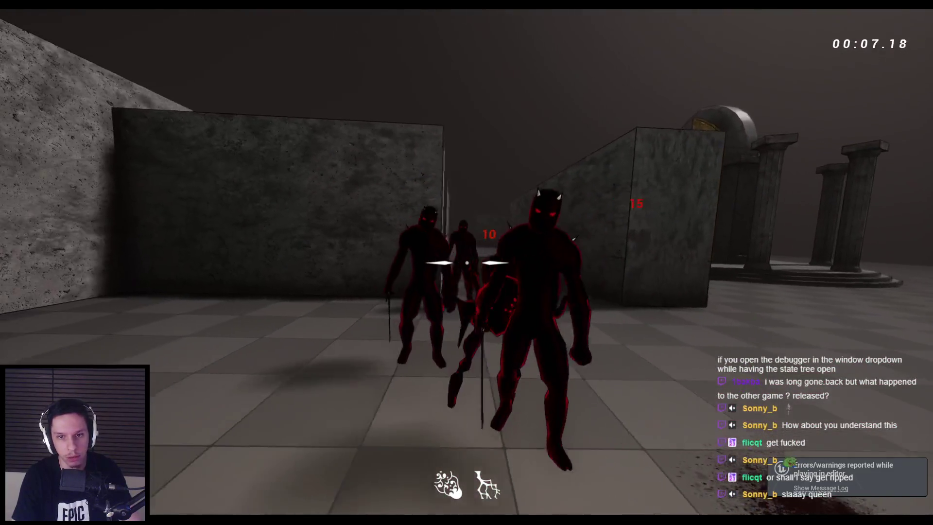
pyautogui.click(467, 262)
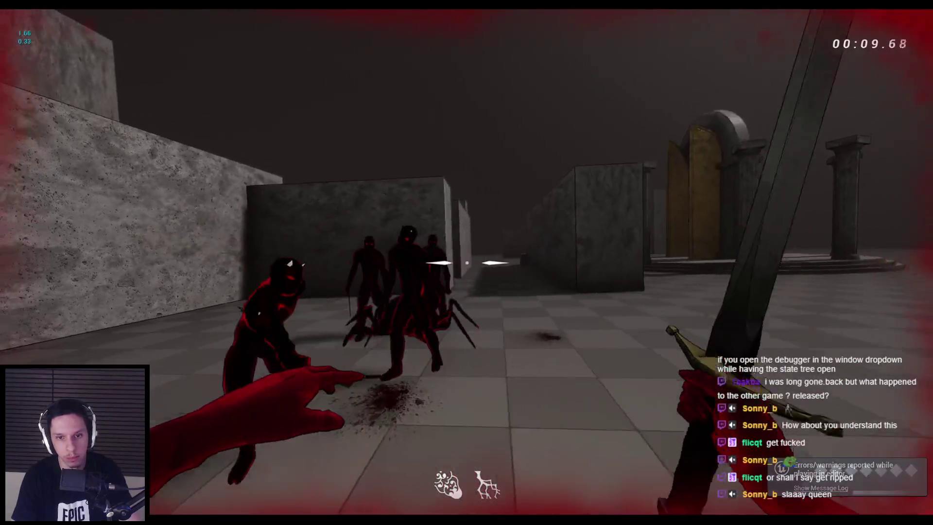
pyautogui.press('s')
pyautogui.click(467, 263)
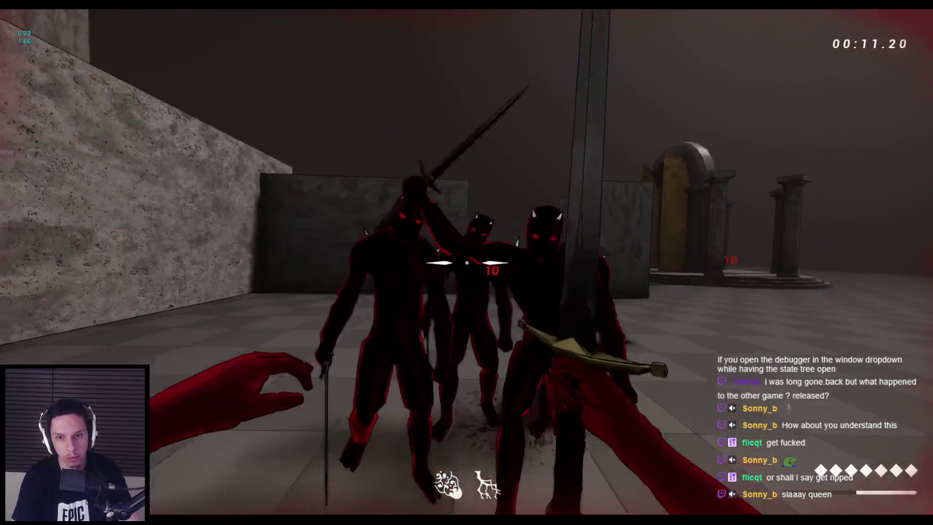
pyautogui.click(467, 262)
pyautogui.click(467, 263)
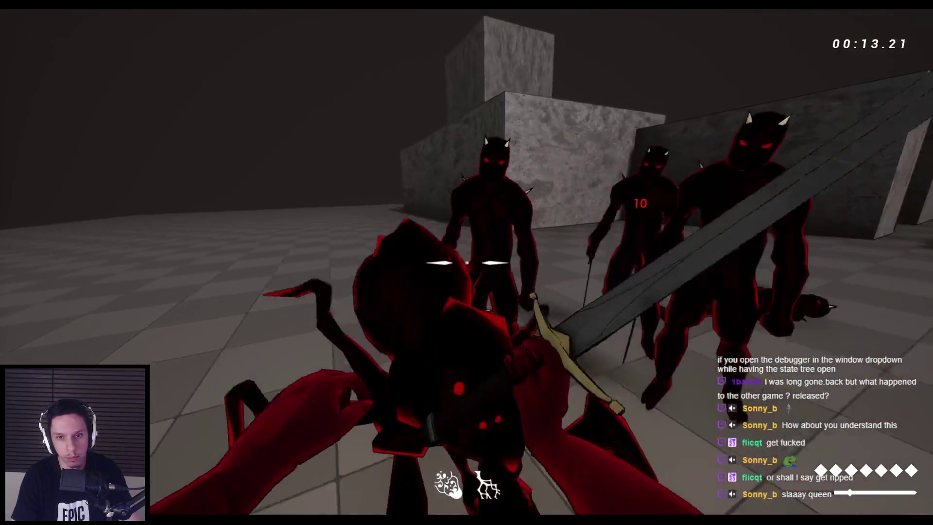
pyautogui.click(467, 263)
pyautogui.click(467, 262)
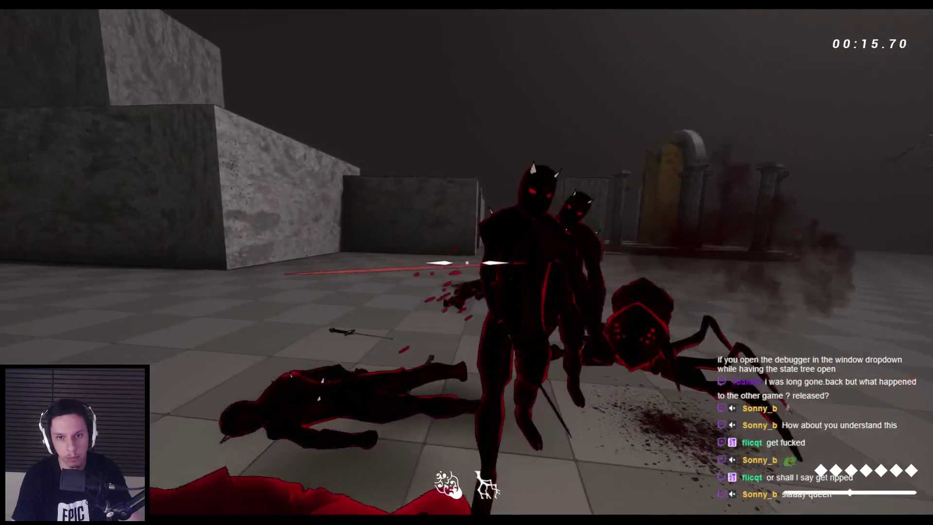
# Kill the lunging spider and strike the humanoid enemy, then end the play-test
pyautogui.click(466, 262)
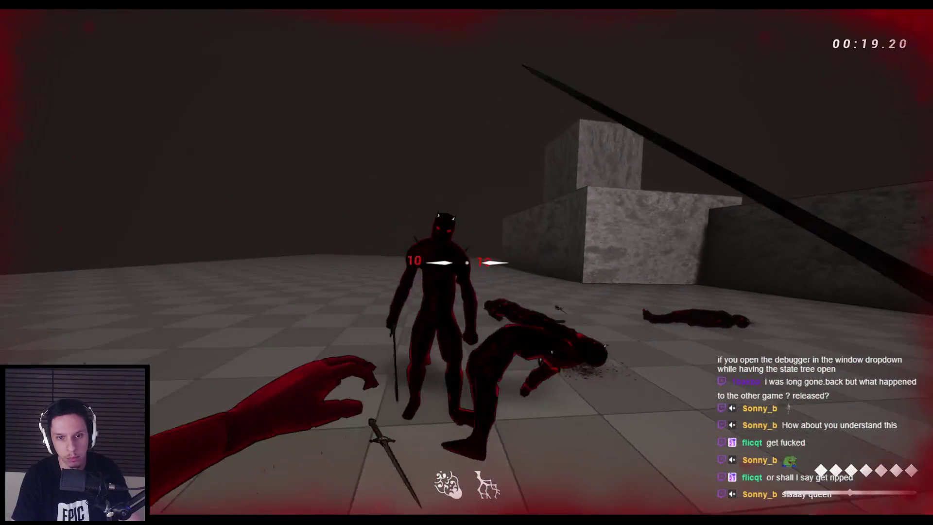
pyautogui.click(467, 263)
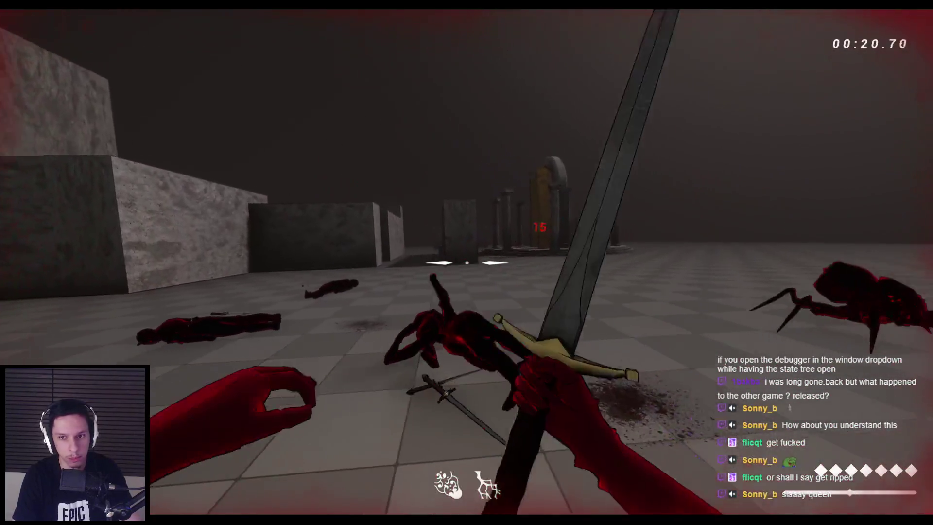
pyautogui.click(467, 263)
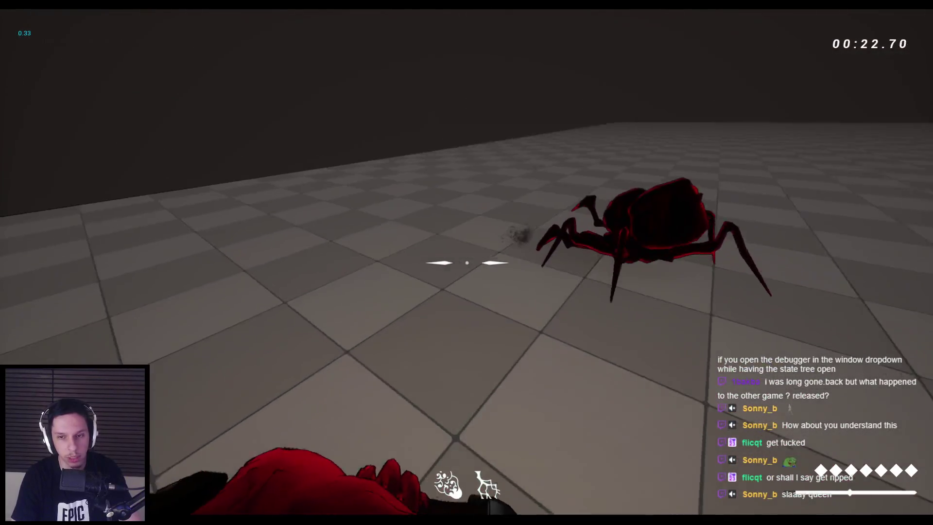
pyautogui.click(467, 262)
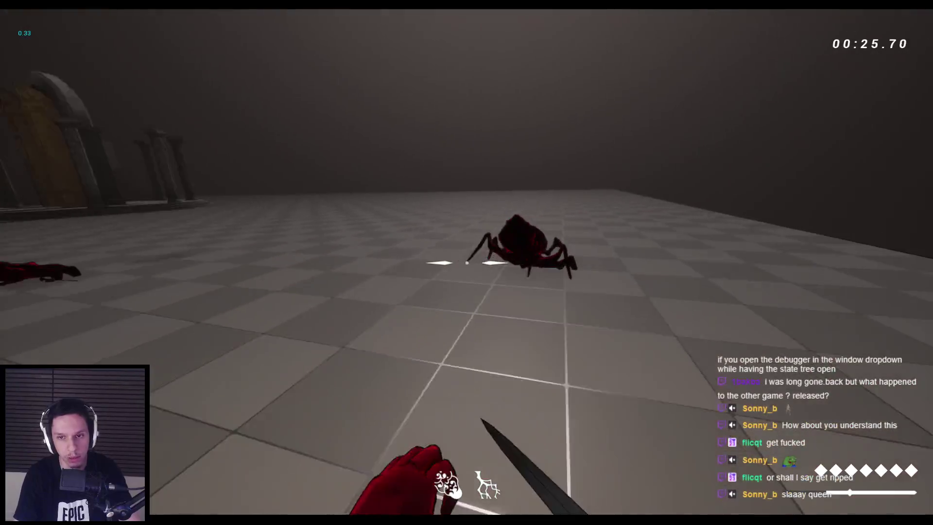
pyautogui.click(466, 262)
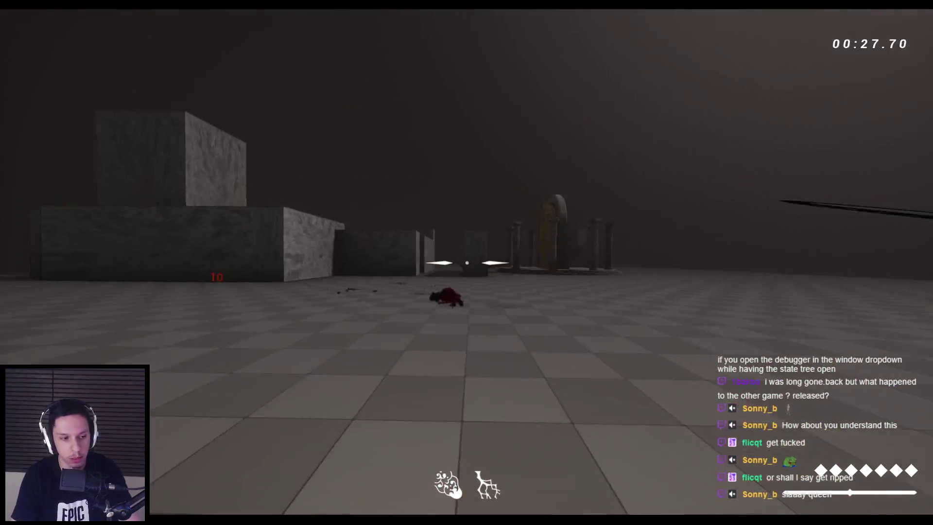
pyautogui.click(466, 263)
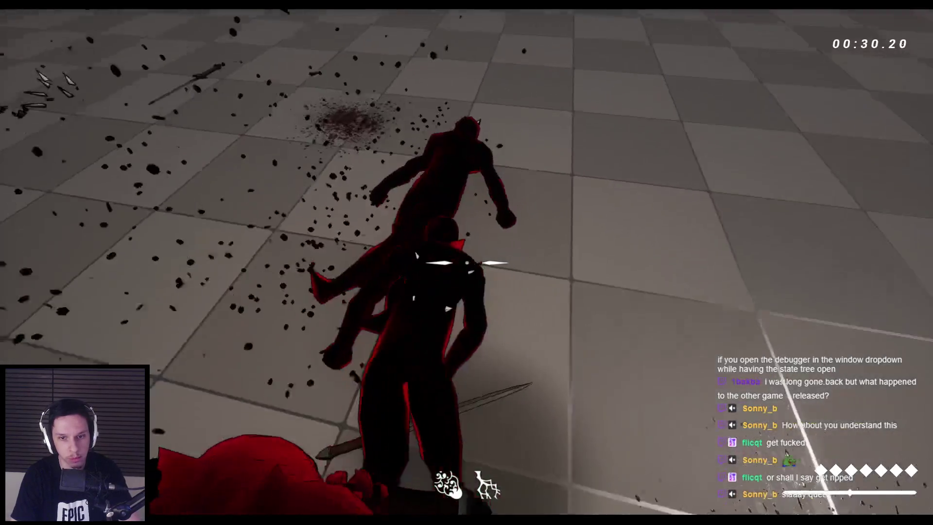
pyautogui.click(467, 262)
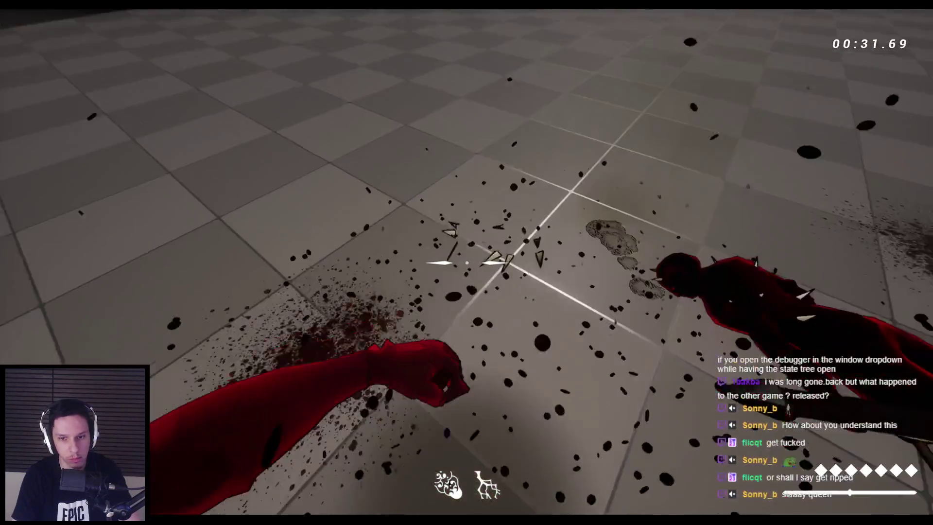
pyautogui.click(467, 262)
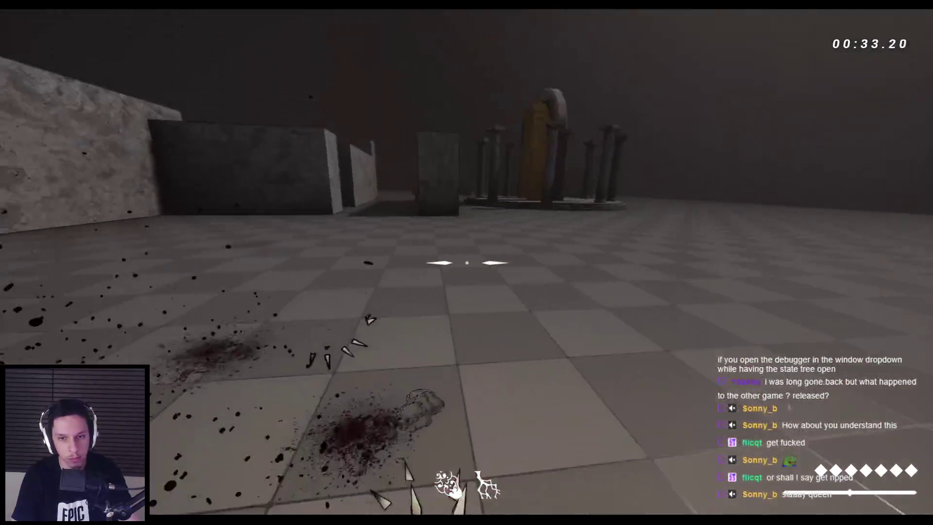
pyautogui.press('Escape')
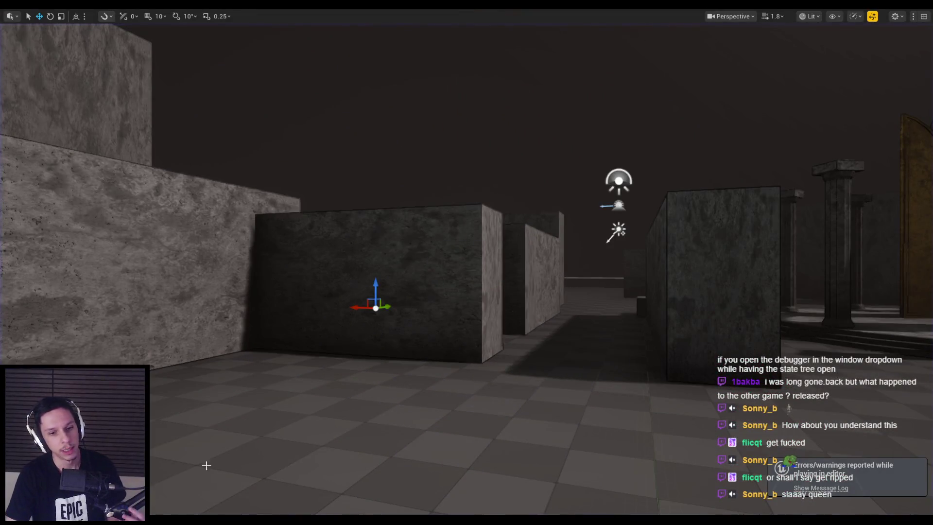
# Scroll through the GODTOWER task list in Notion
pyautogui.hotkey('alt', 'Tab')
pyautogui.scroll(-15, 364, 337)
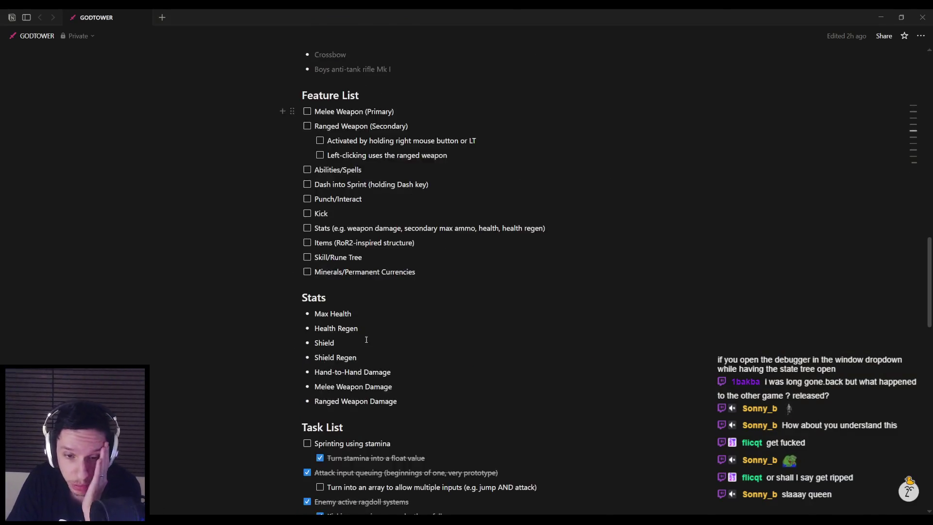
pyautogui.scroll(-5, 363, 337)
# Clear the 'dash' Details filter, save the character blueprint, and return to the GDC talk
pyautogui.moveTo(295, 512)
pyautogui.click(335, 479)
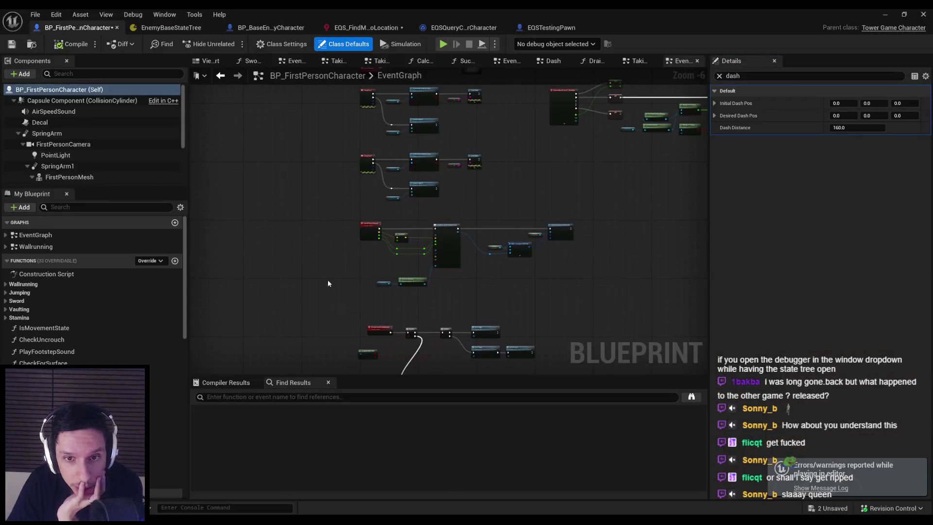
pyautogui.click(719, 77)
pyautogui.click(11, 44)
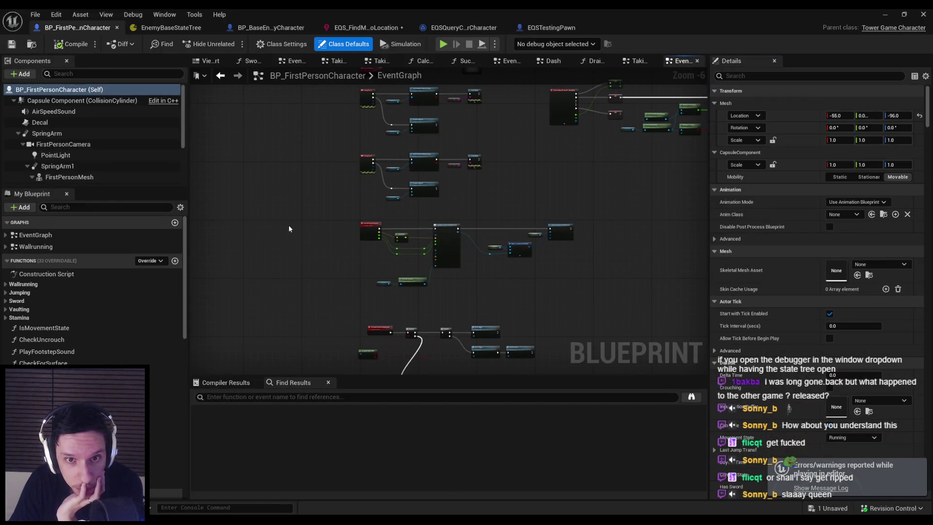
pyautogui.click(170, 486)
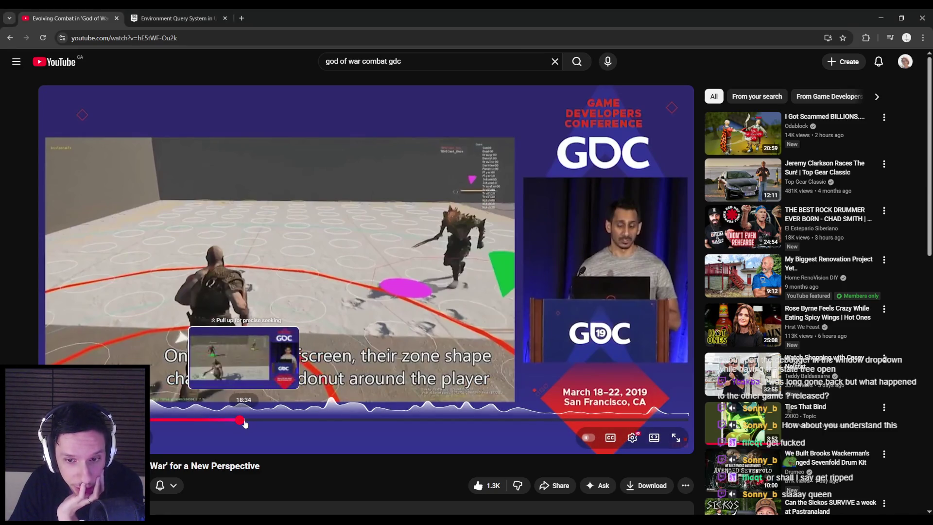
# Scrub forward past Enemy Off-Screen Indicators to the 'Melee Targeting: Weights' slide around 25:55
pyautogui.moveTo(256, 420); pyautogui.dragTo(267, 419)
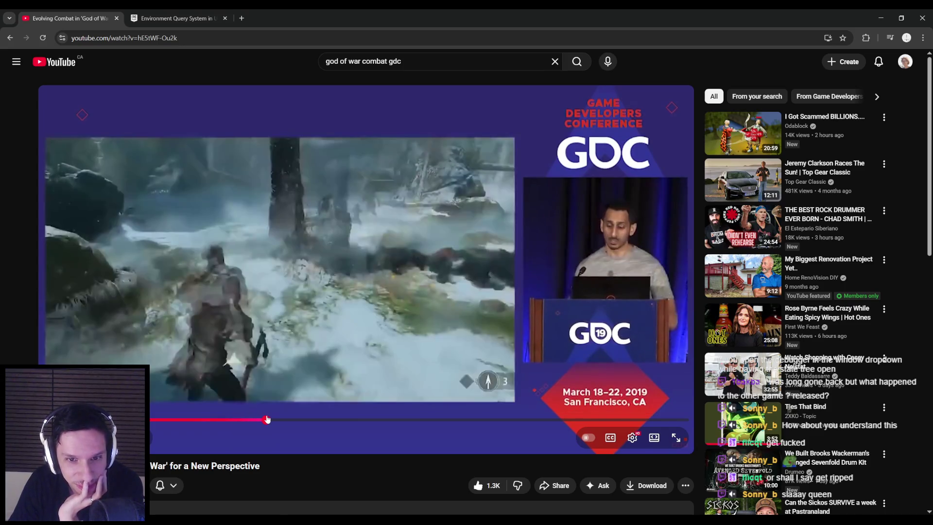
pyautogui.click(262, 421)
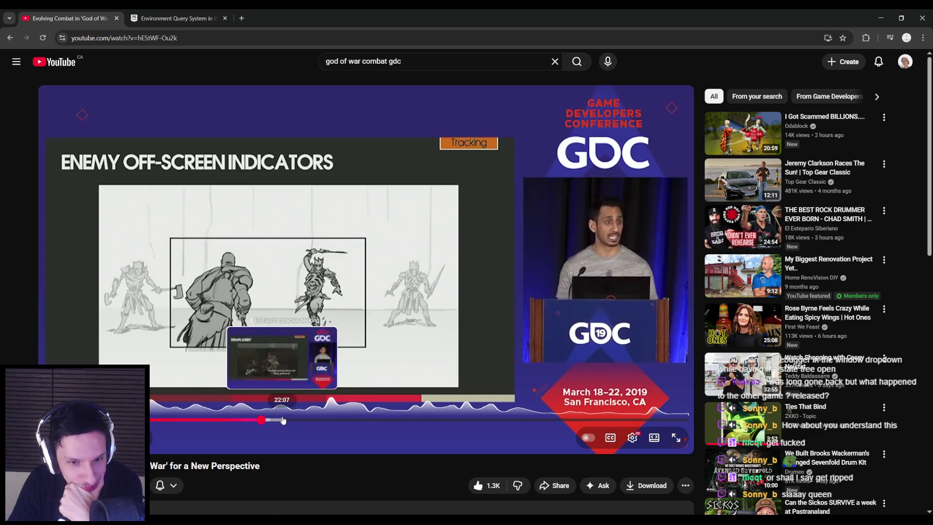
pyautogui.moveTo(280, 421); pyautogui.dragTo(298, 420)
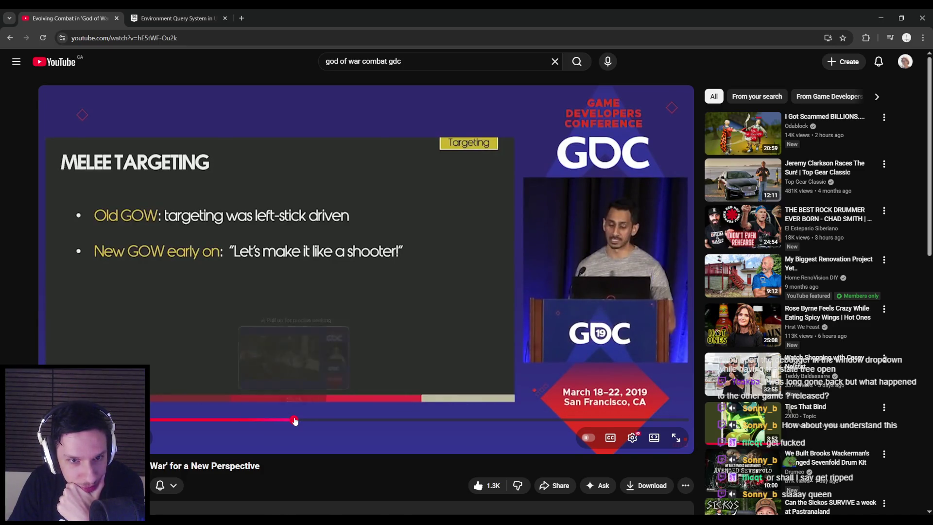
pyautogui.moveTo(292, 421); pyautogui.dragTo(314, 421)
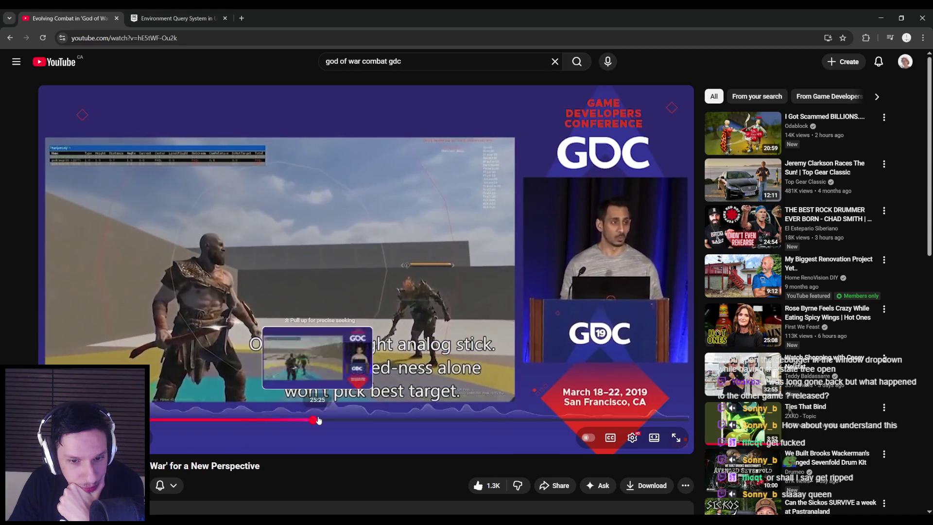
pyautogui.moveTo(317, 420); pyautogui.dragTo(318, 423)
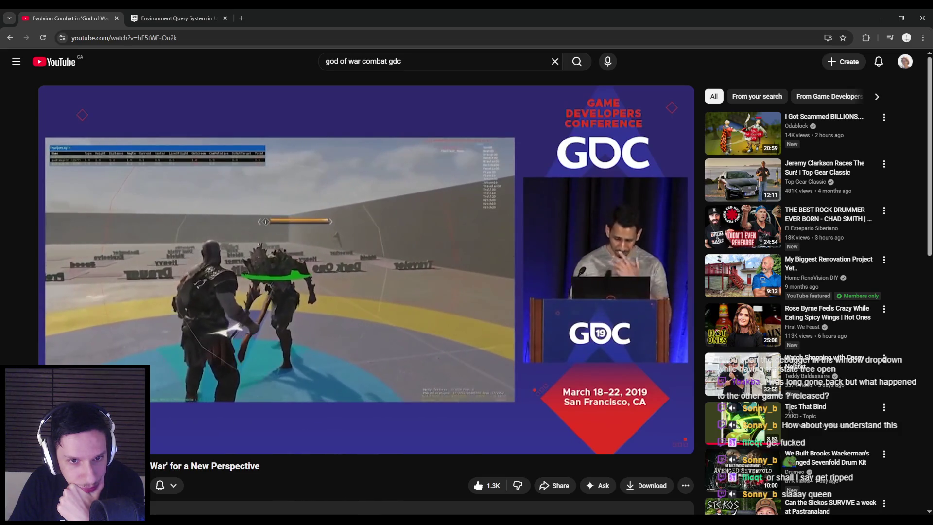
pyautogui.click(324, 421)
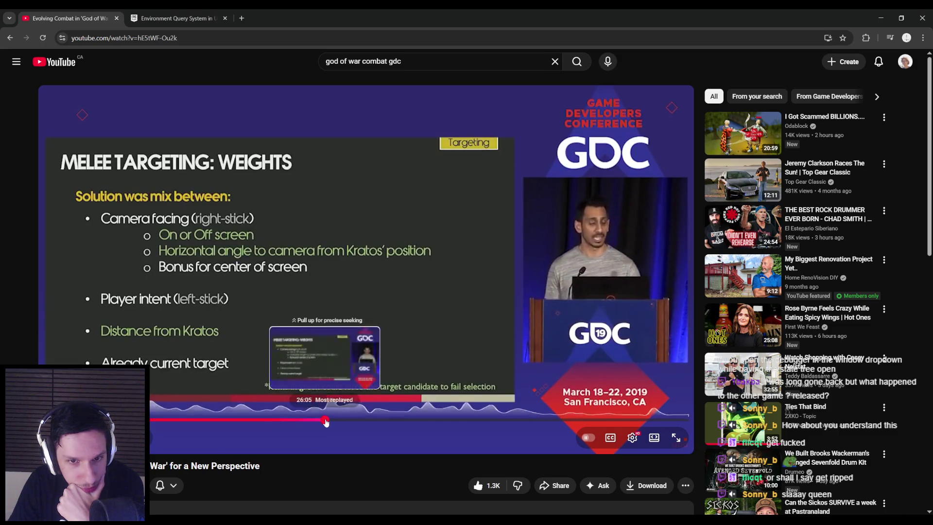
# Seek back and forth between the Suck to Target and Depth Perception slides
pyautogui.click(326, 421)
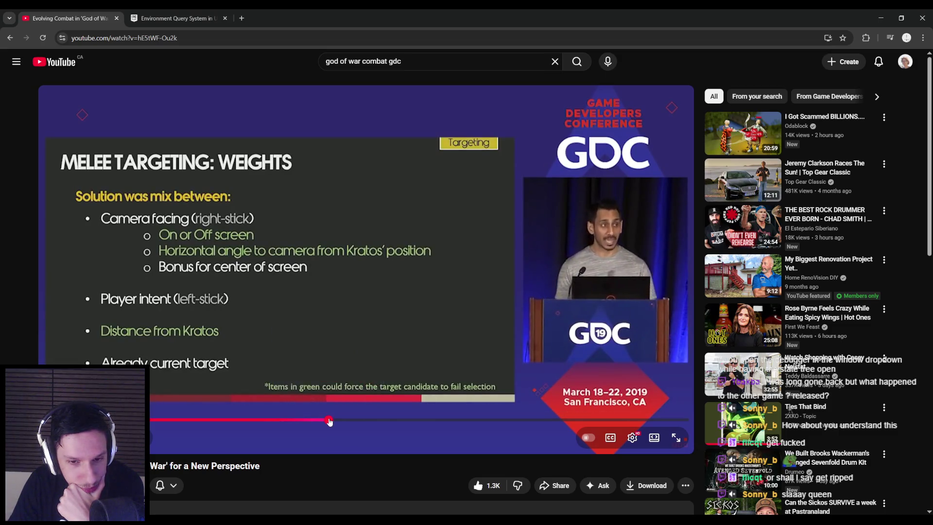
pyautogui.click(338, 421)
pyautogui.click(333, 421)
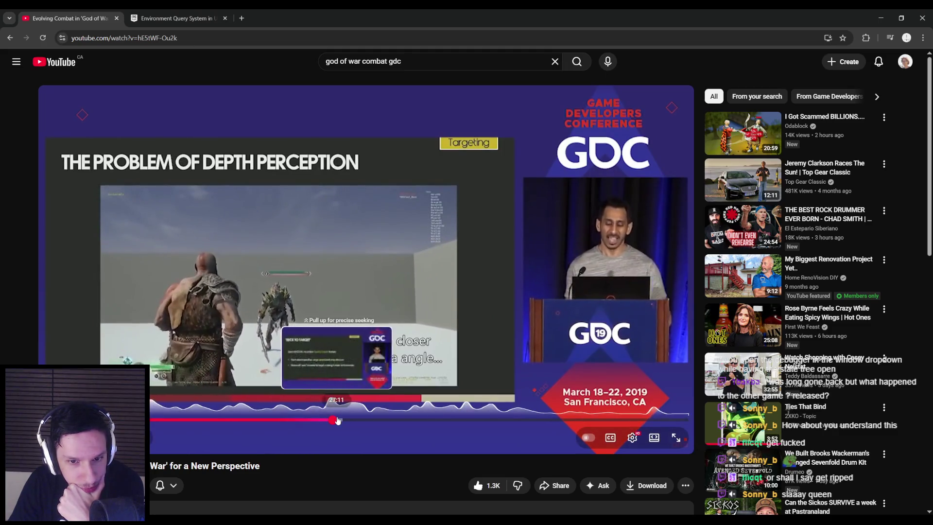
pyautogui.click(338, 421)
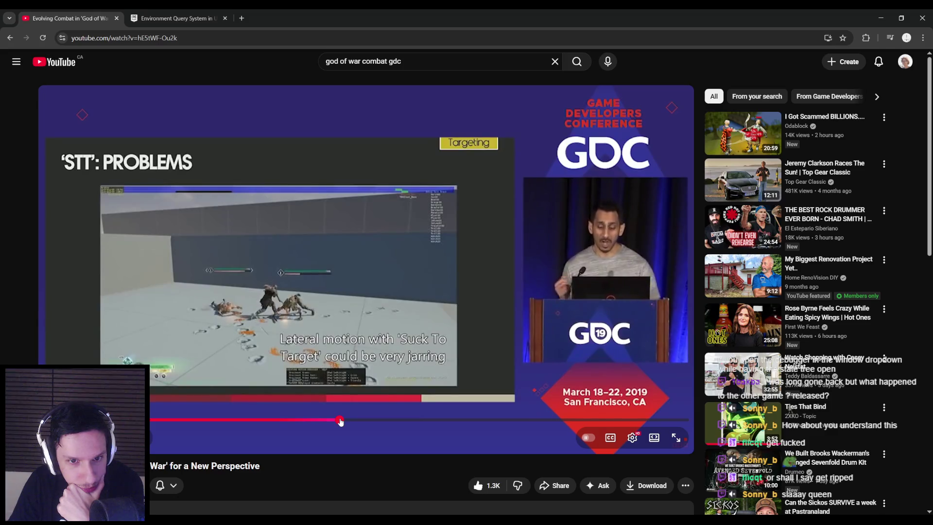
pyautogui.click(337, 421)
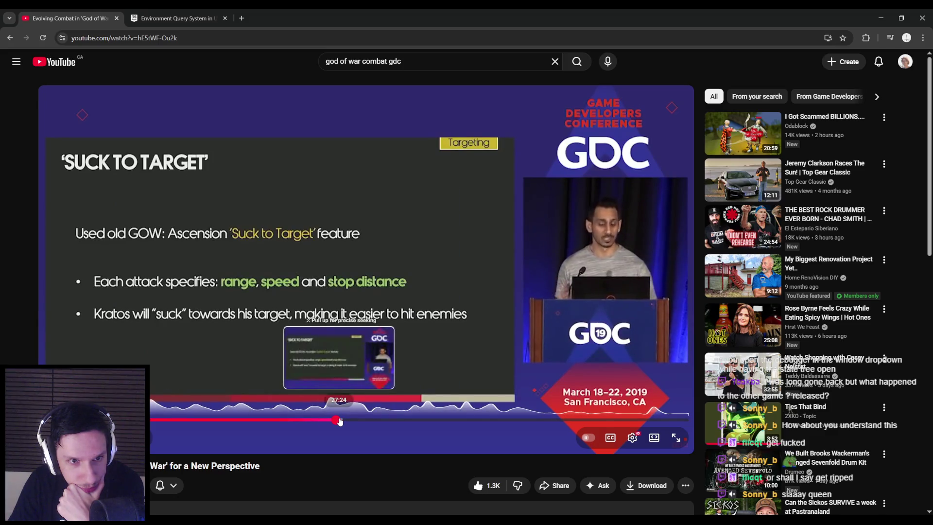
pyautogui.click(339, 421)
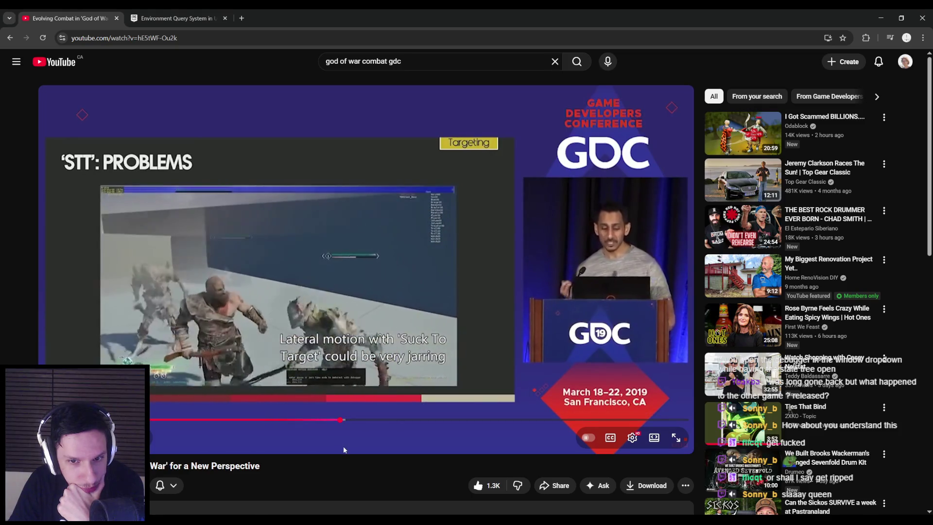
# Skim past STT Improvement and Ranged Targeting footage to the Lock-On section near 30:54
pyautogui.moveTo(342, 424); pyautogui.dragTo(347, 422)
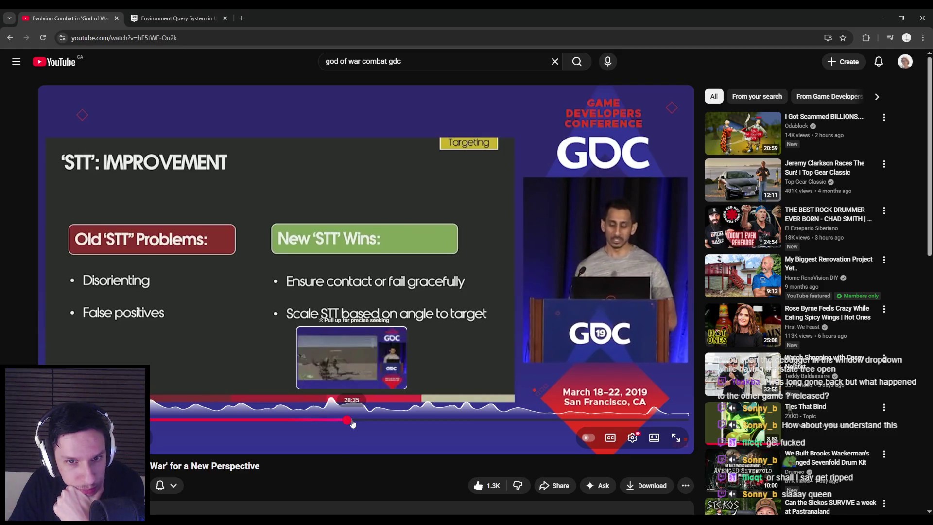
pyautogui.moveTo(353, 423); pyautogui.dragTo(353, 424)
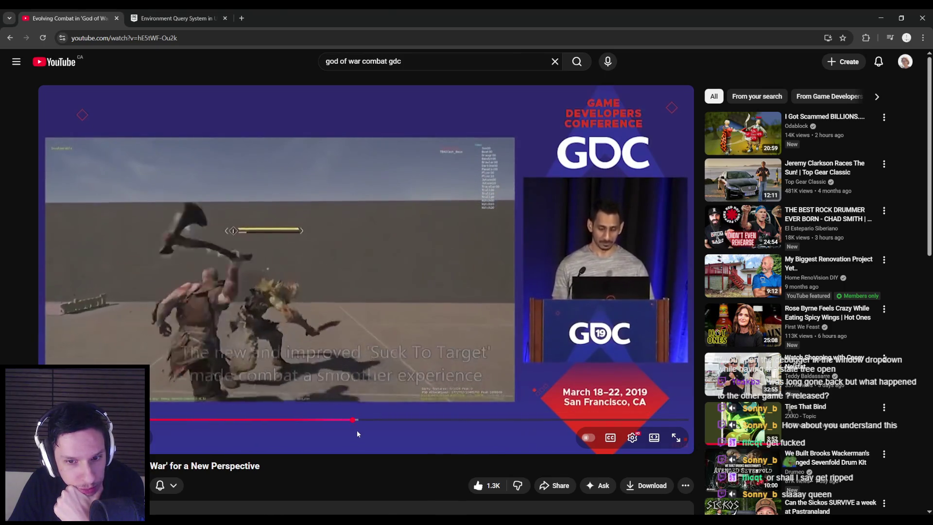
pyautogui.moveTo(358, 422); pyautogui.dragTo(358, 422)
pyautogui.click(363, 422)
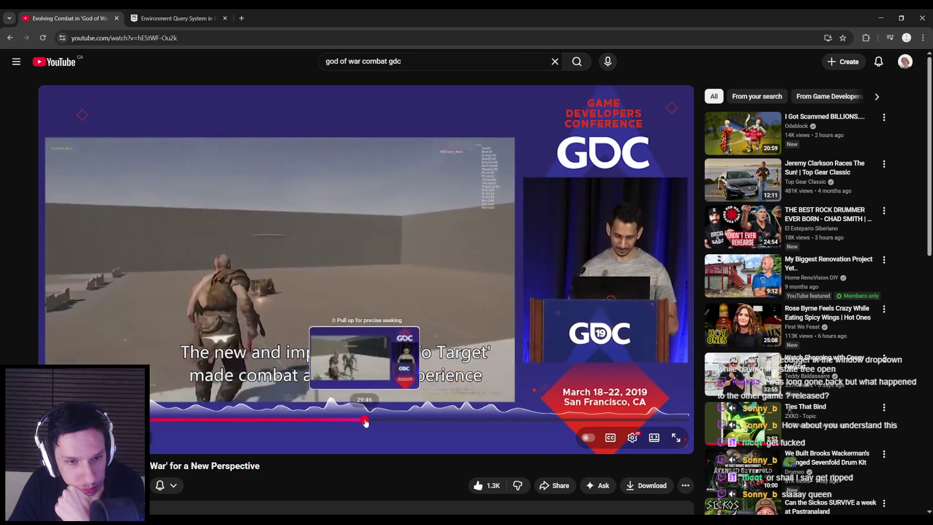
pyautogui.click(362, 422)
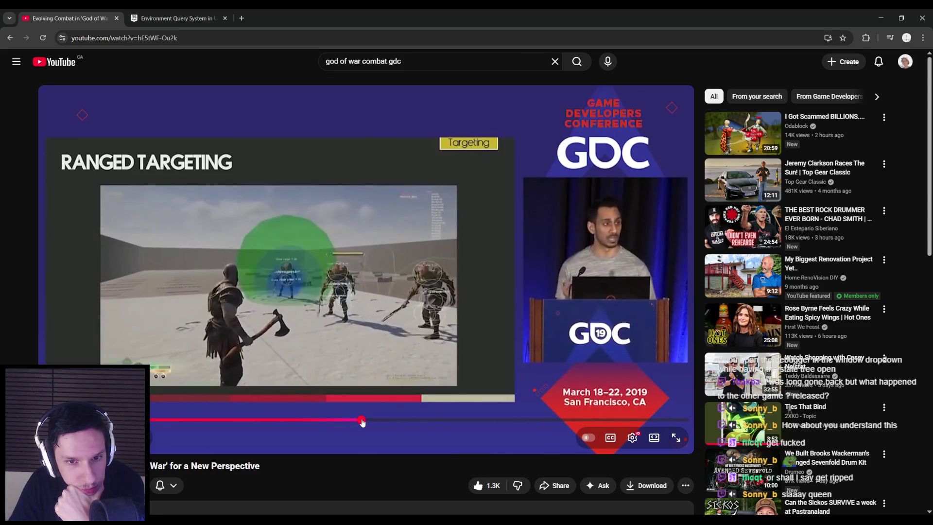
pyautogui.click(361, 422)
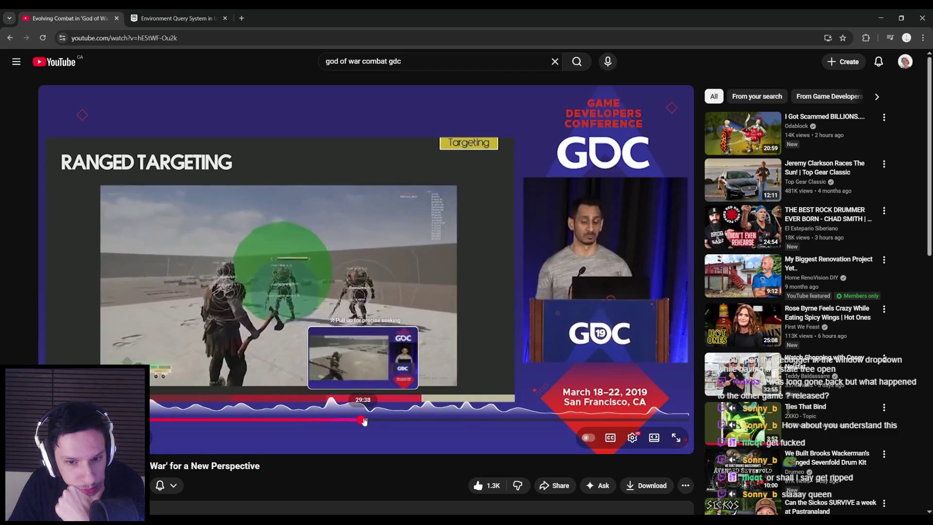
pyautogui.click(366, 421)
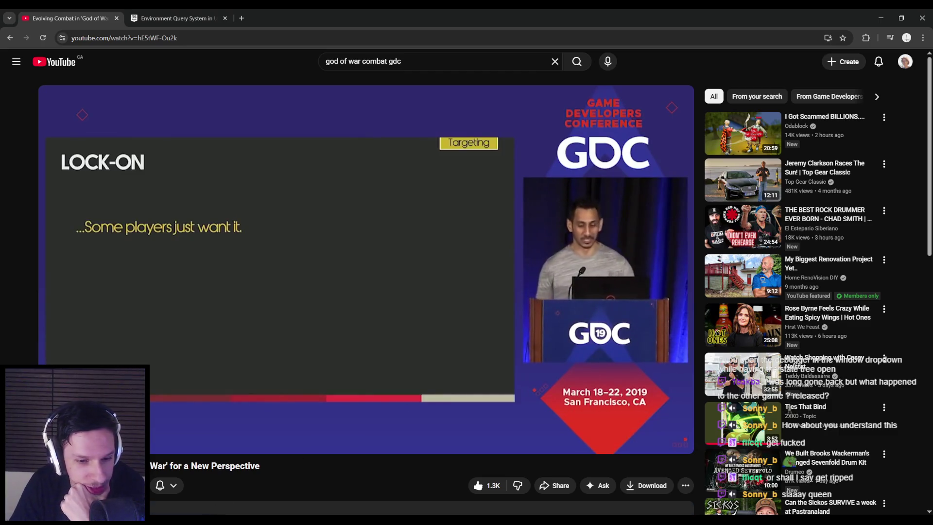
pyautogui.moveTo(368, 418); pyautogui.dragTo(378, 420)
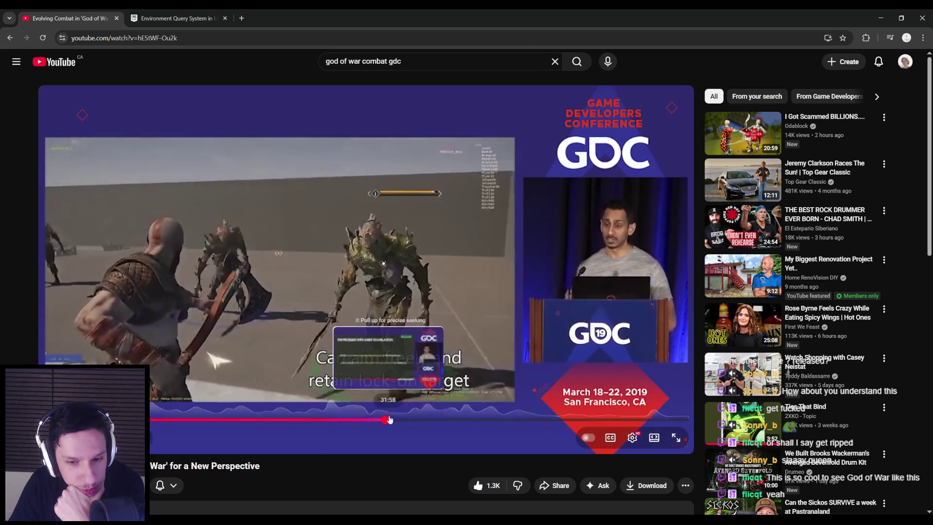
# Seek through the Anim Translation slides to the Strike Assist section and its gameplay clip
pyautogui.click(389, 420)
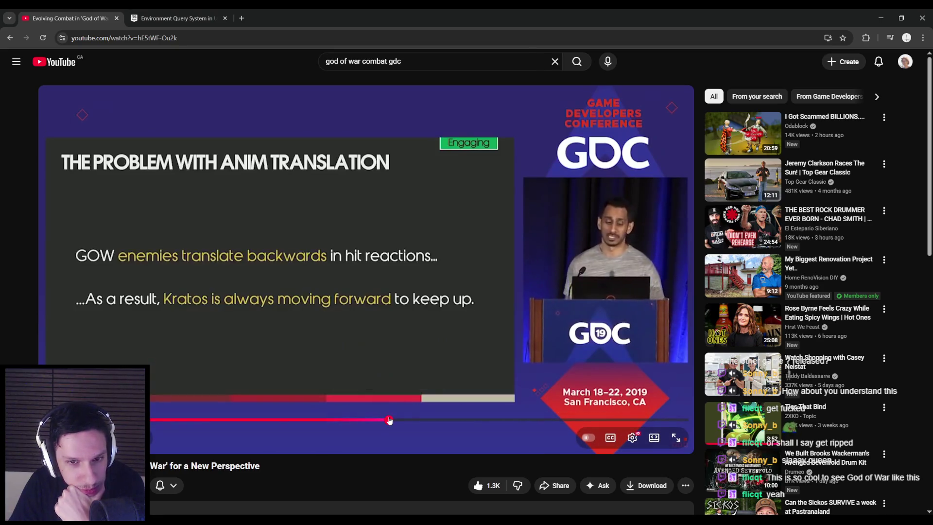
pyautogui.click(402, 421)
pyautogui.click(410, 420)
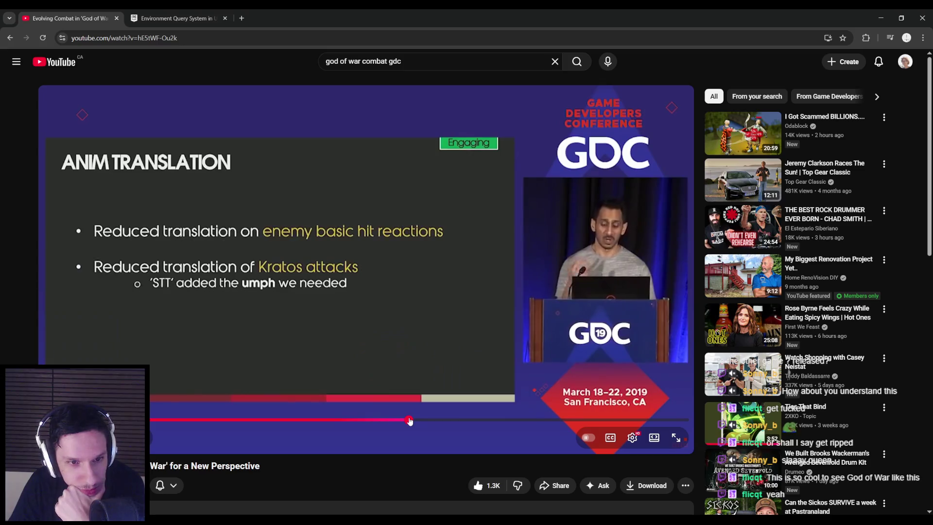
pyautogui.click(423, 421)
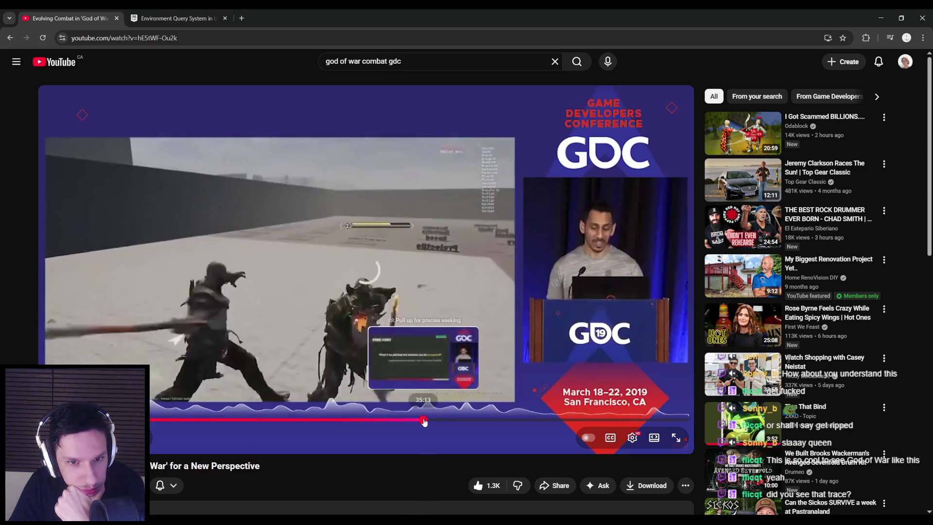
pyautogui.moveTo(420, 422); pyautogui.dragTo(420, 422)
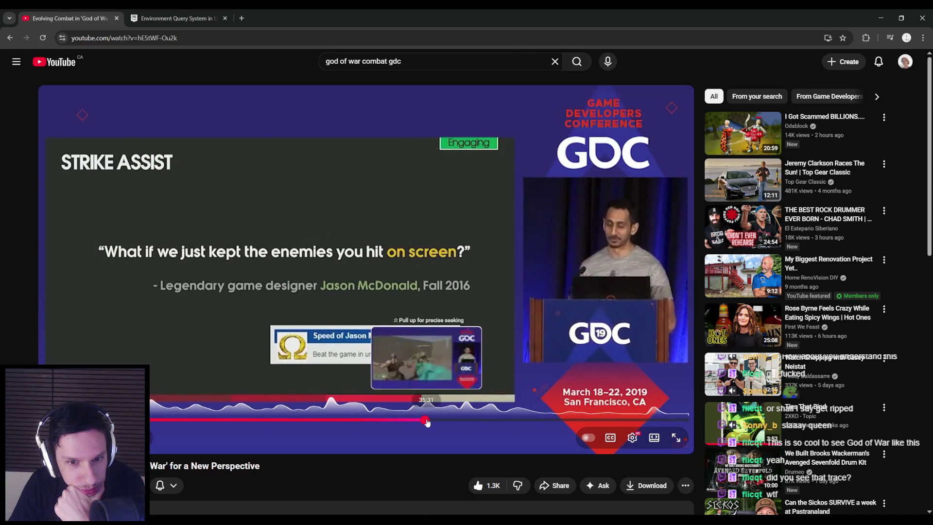
pyautogui.click(427, 421)
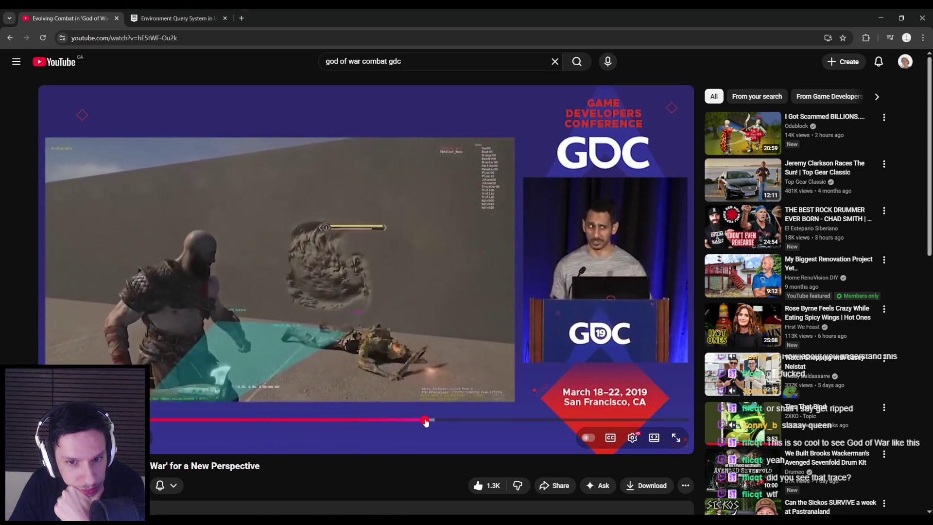
pyautogui.click(426, 421)
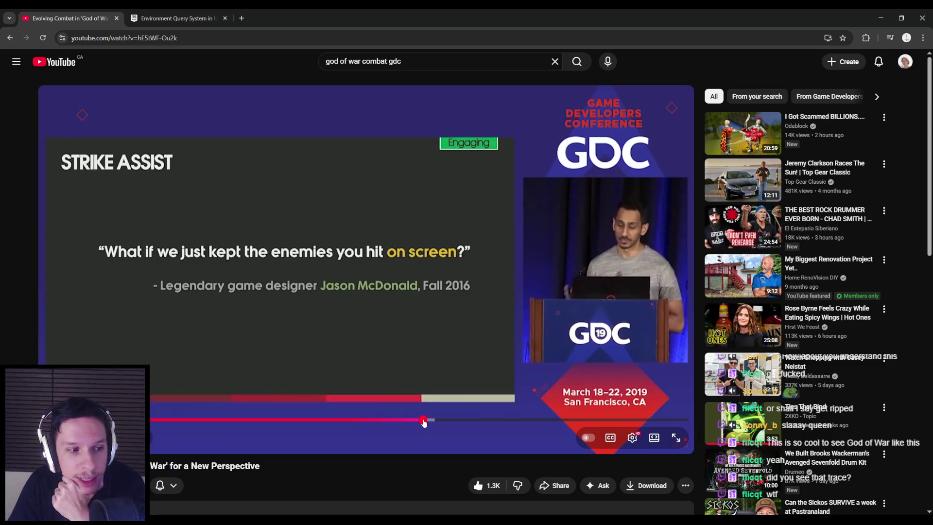
# Skip ahead to 'Disrupting Enemy Aggression', then minimize the browser and Blueprint editor
pyautogui.click(430, 421)
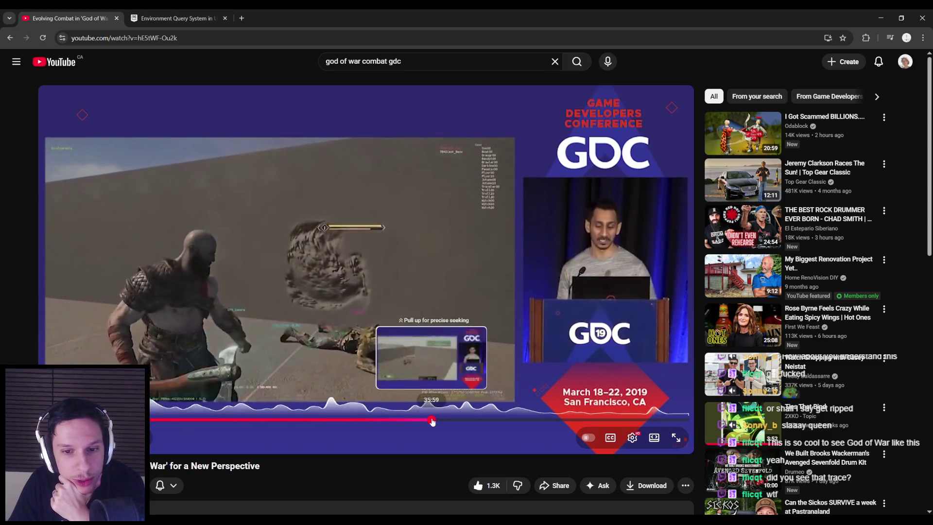
pyautogui.click(432, 421)
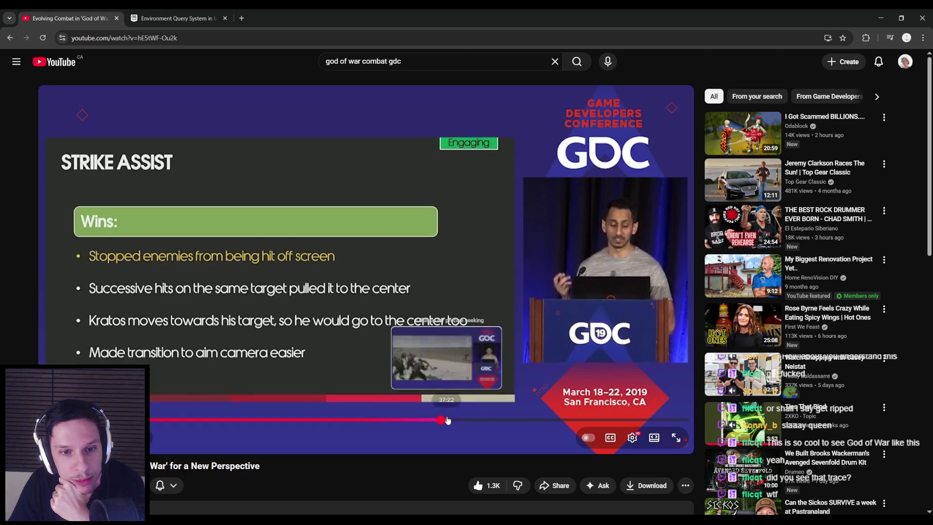
pyautogui.click(448, 421)
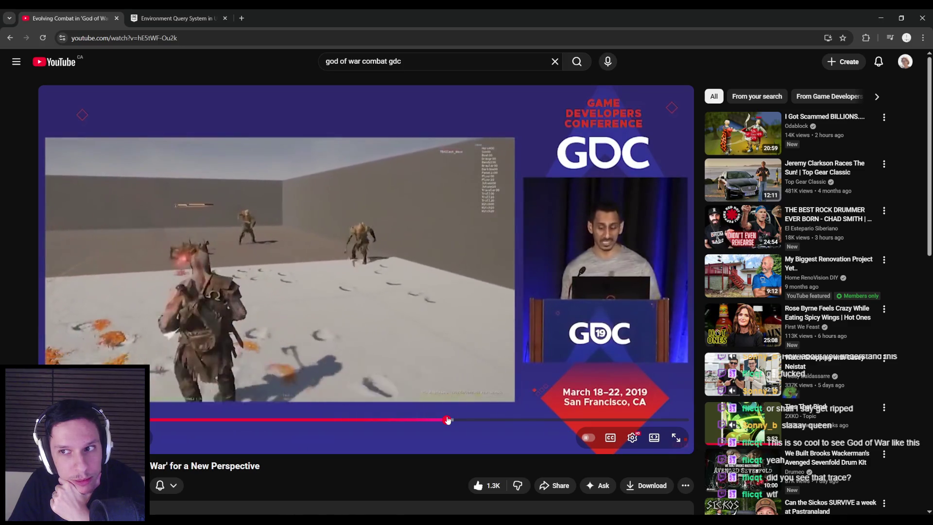
pyautogui.click(452, 420)
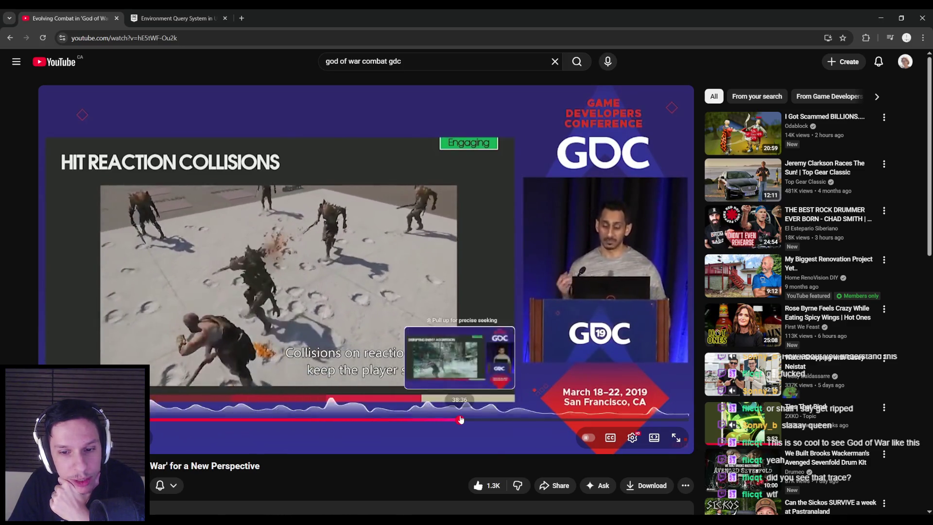
pyautogui.click(459, 419)
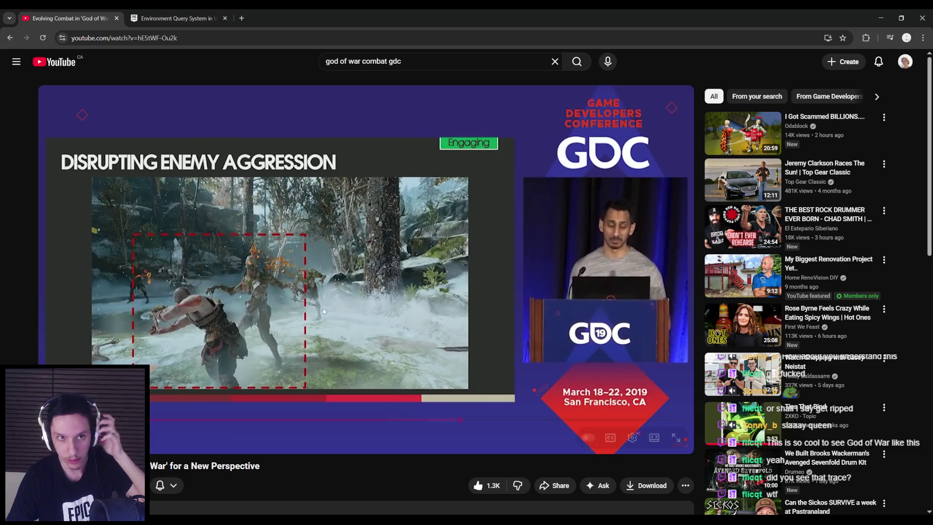
pyautogui.click(880, 19)
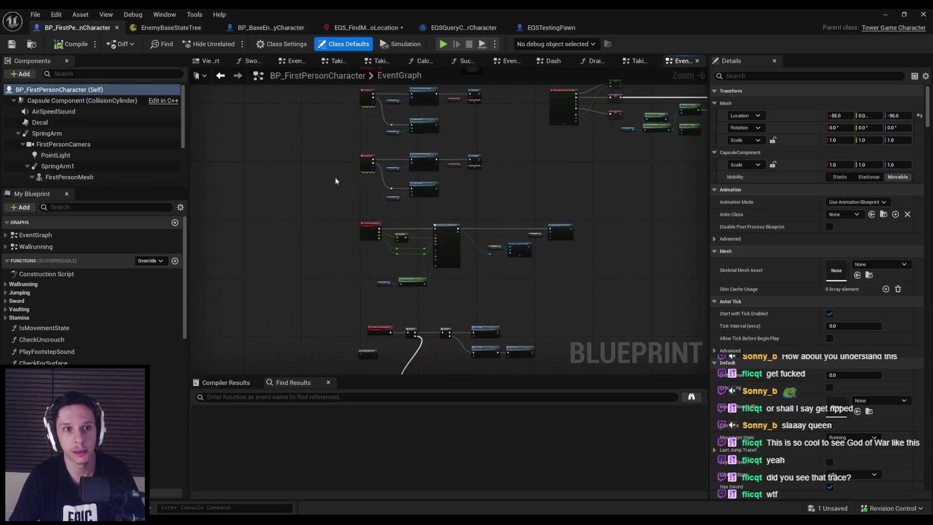
pyautogui.click(885, 14)
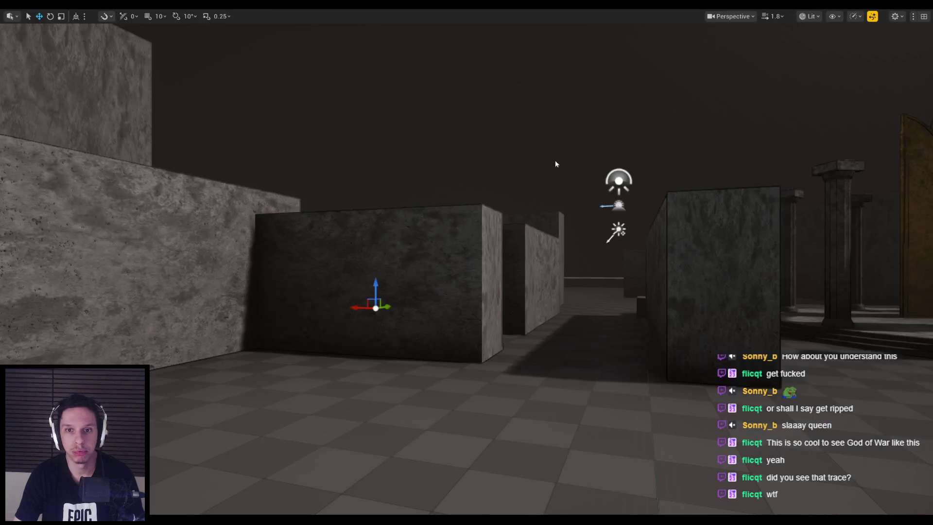
# Start a play-in-editor session and slash at the demons and spider in the corridors
pyautogui.hotkey('alt', 'p')
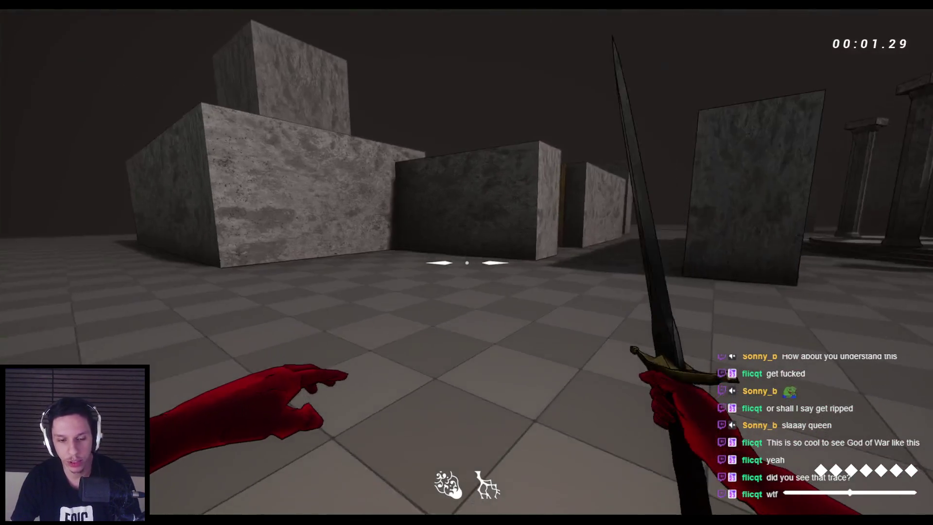
pyautogui.press('w')
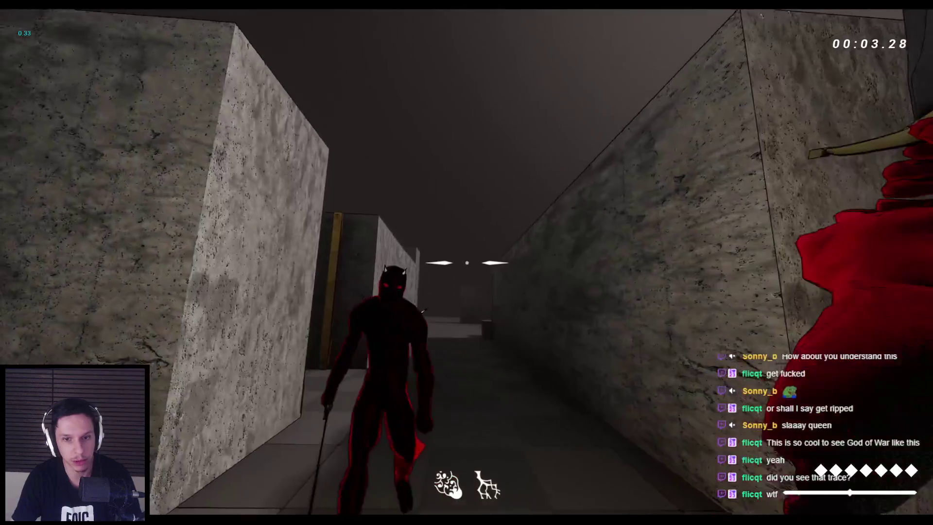
pyautogui.click(467, 263)
pyautogui.press('w')
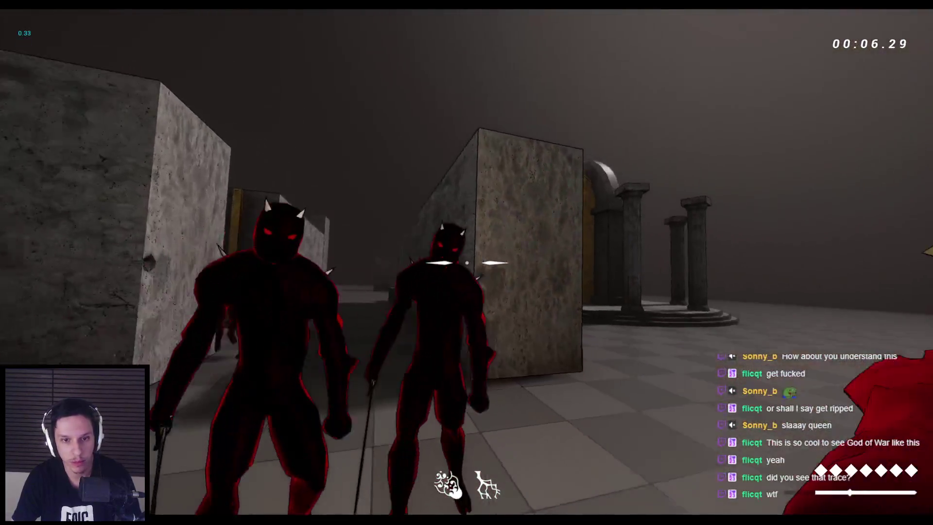
pyautogui.click(466, 263)
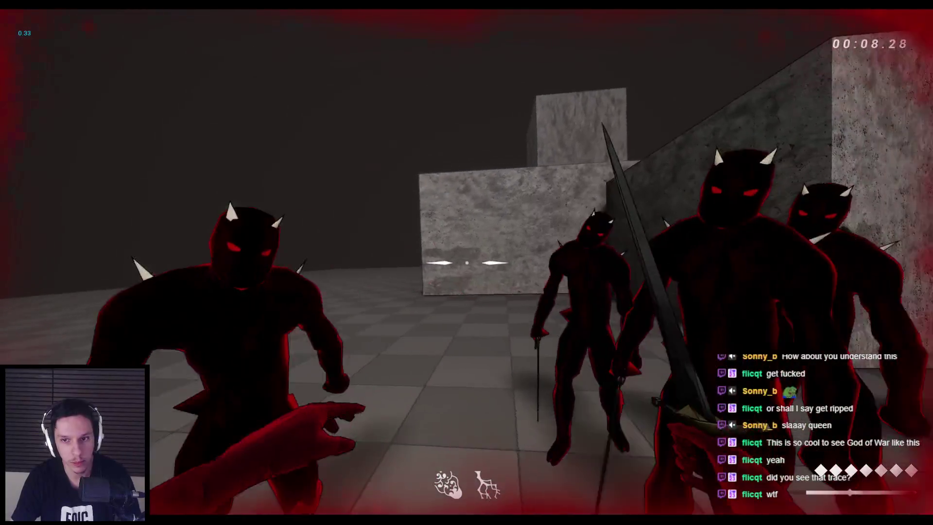
pyautogui.click(466, 262)
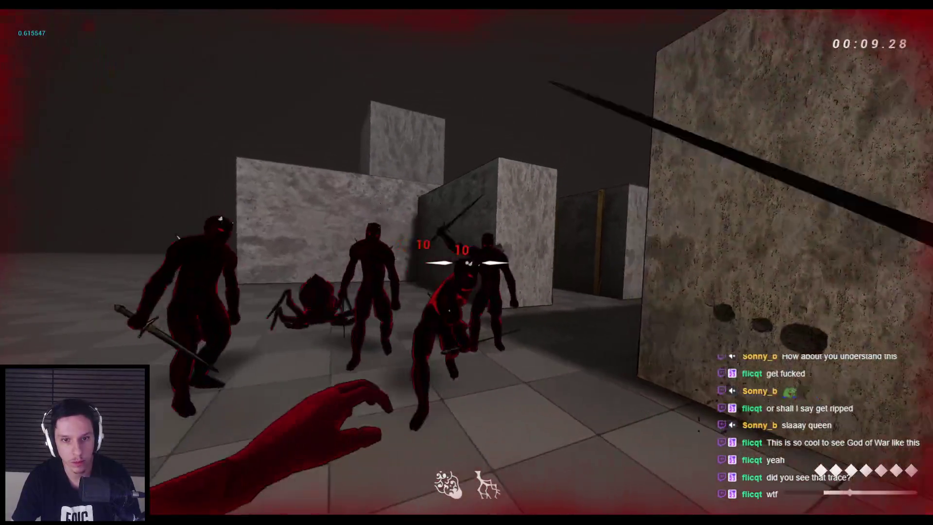
pyautogui.click(467, 263)
pyautogui.click(467, 262)
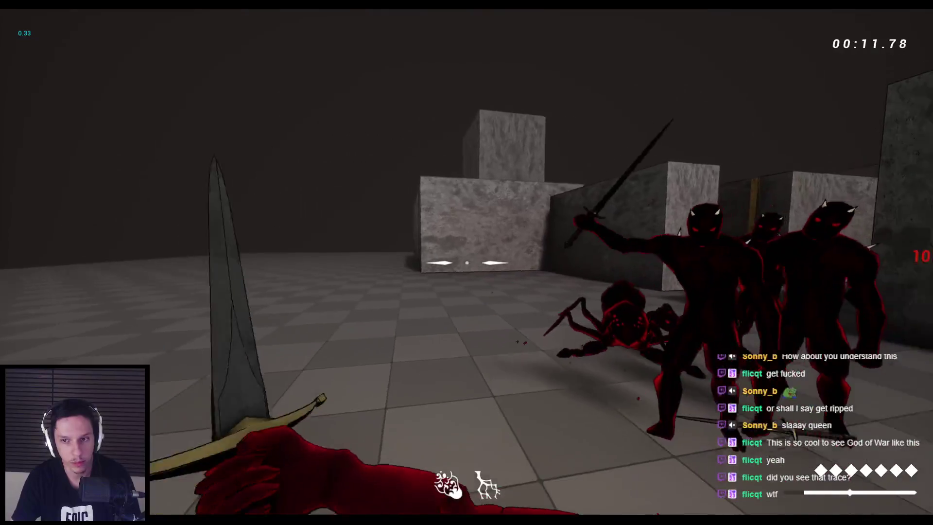
pyautogui.click(466, 262)
pyautogui.click(467, 262)
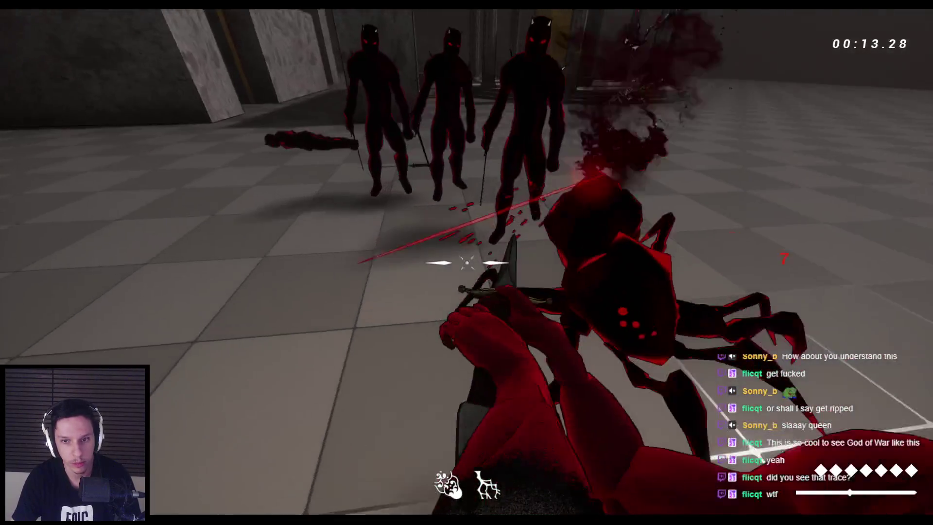
pyautogui.click(467, 262)
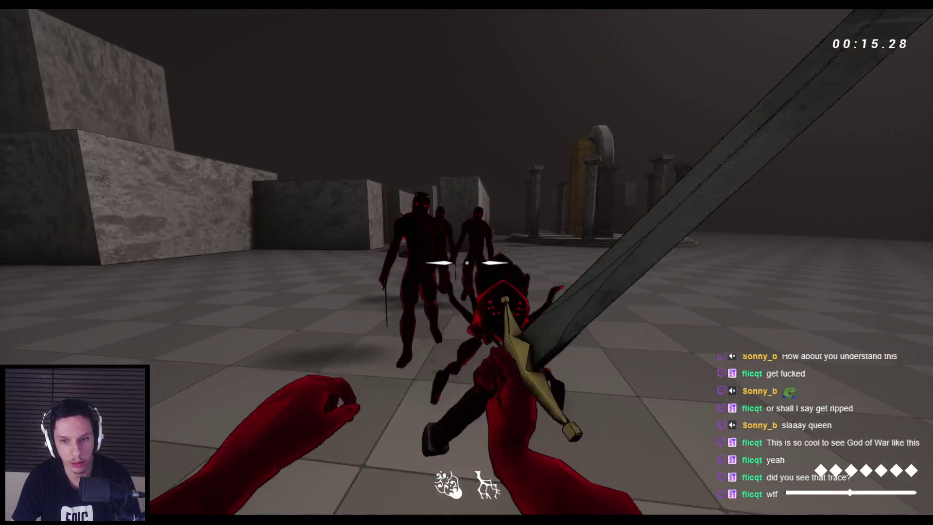
pyautogui.click(467, 263)
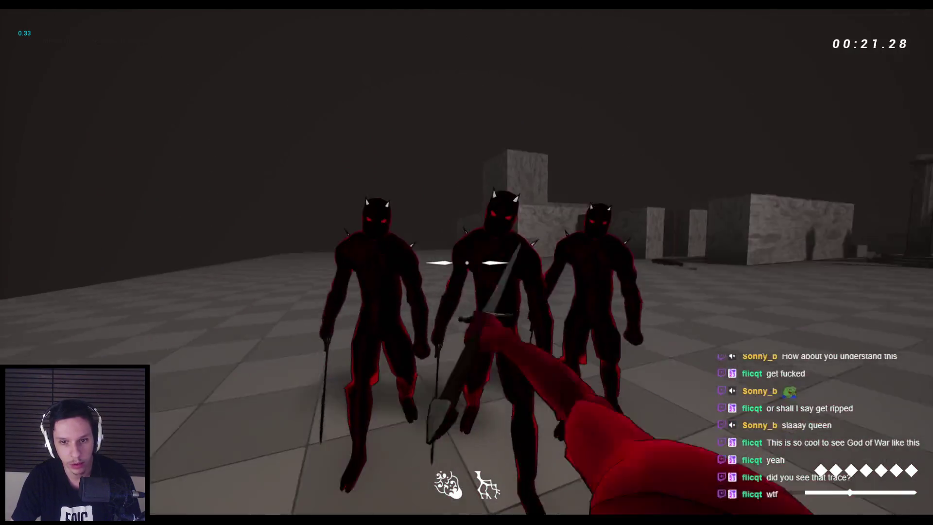
# Strike the demon group and test the sword combo ending in a thrust
pyautogui.click(467, 263)
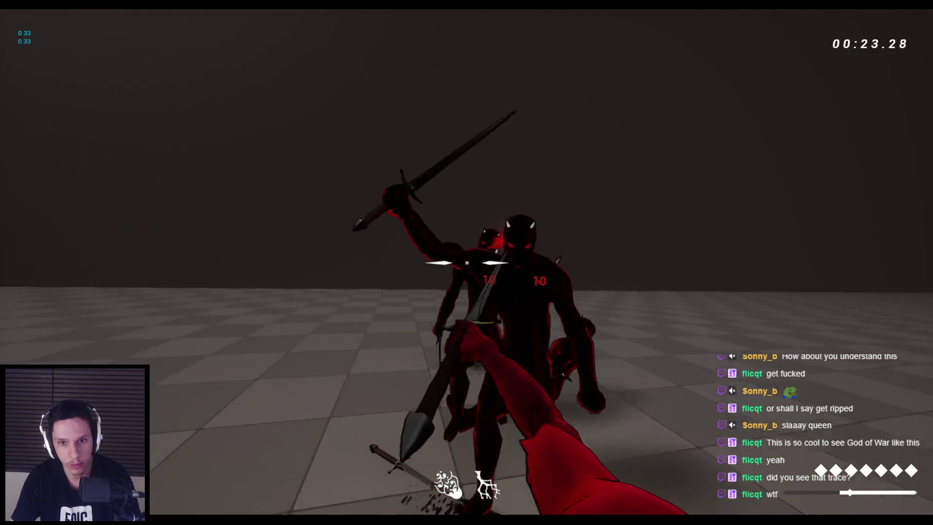
pyautogui.click(466, 263)
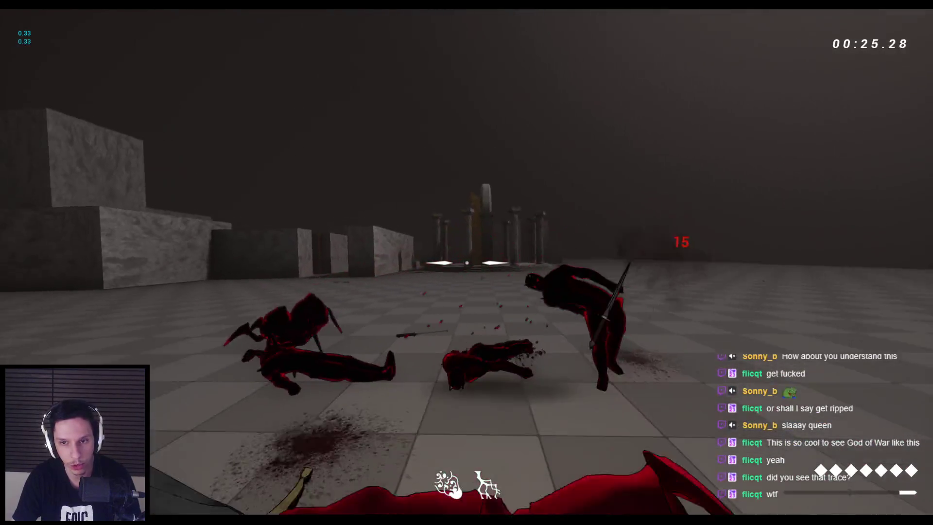
pyautogui.click(466, 263)
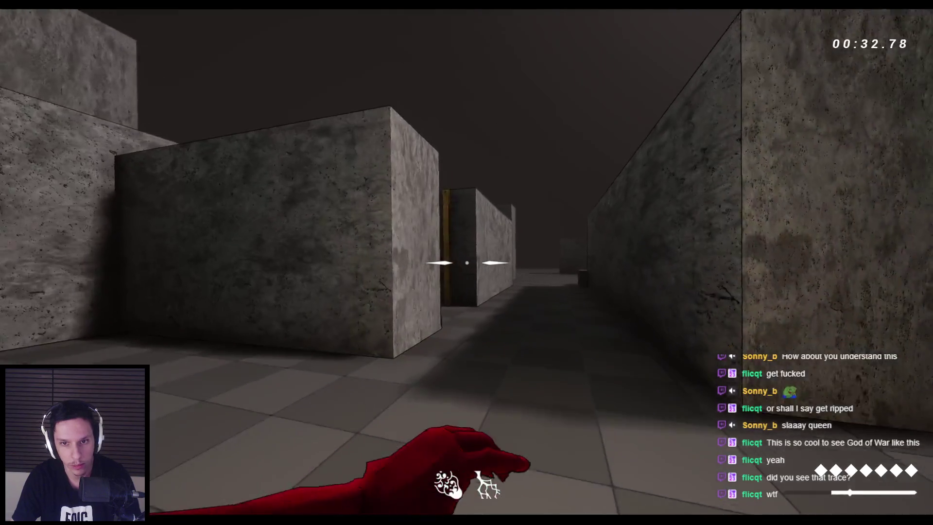
pyautogui.click(466, 263)
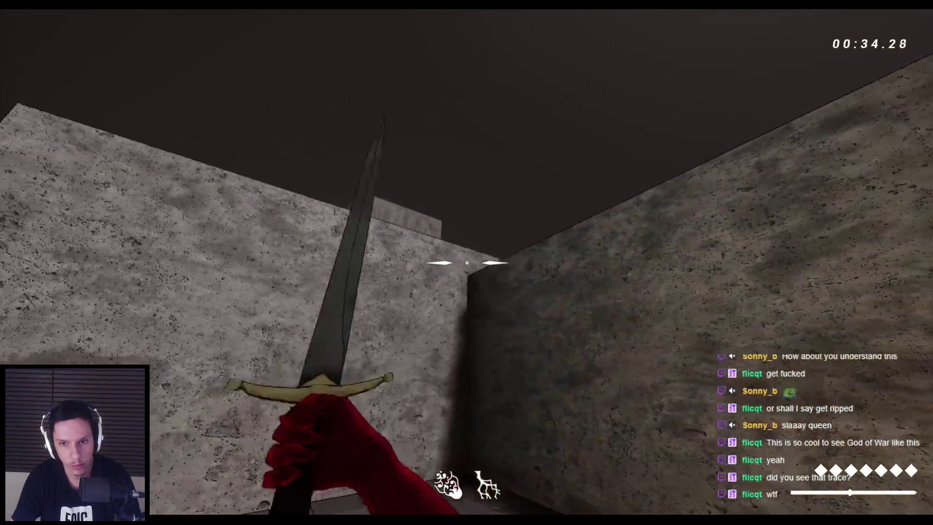
pyautogui.click(467, 263)
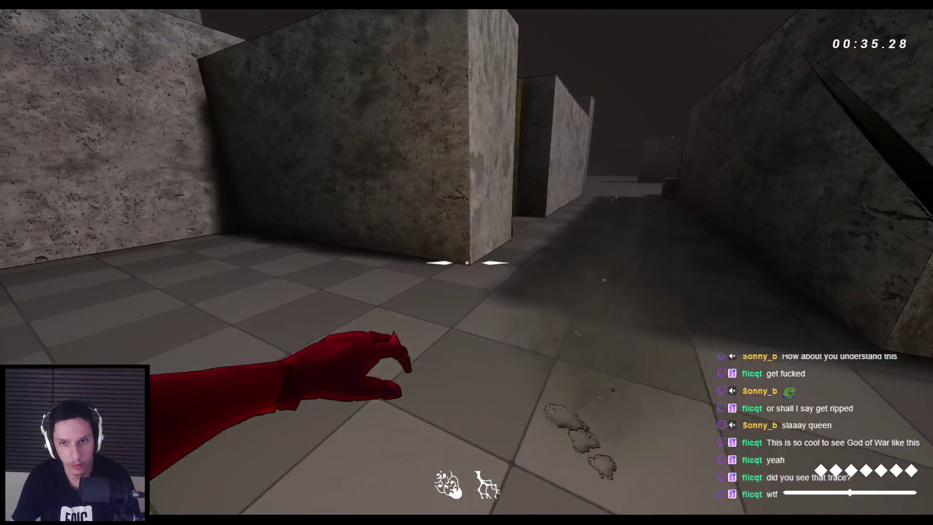
pyautogui.click(467, 263)
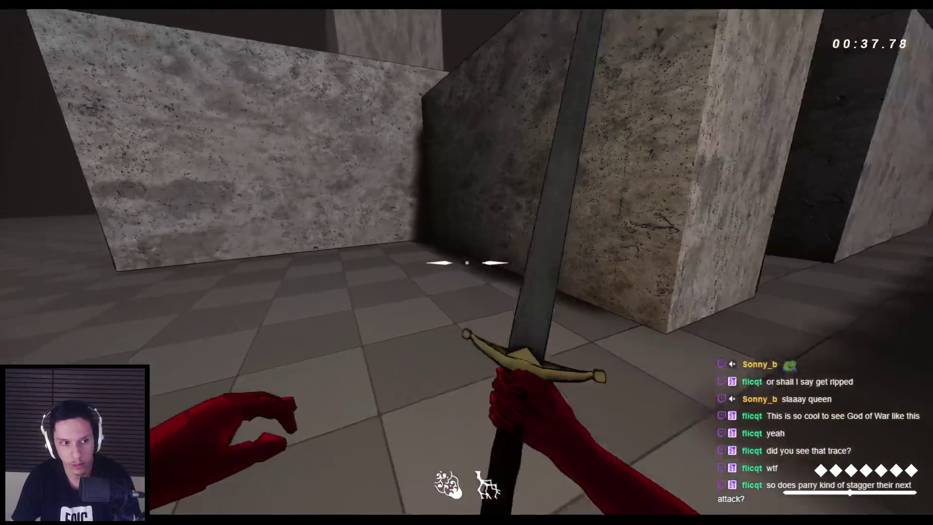
pyautogui.click(467, 263)
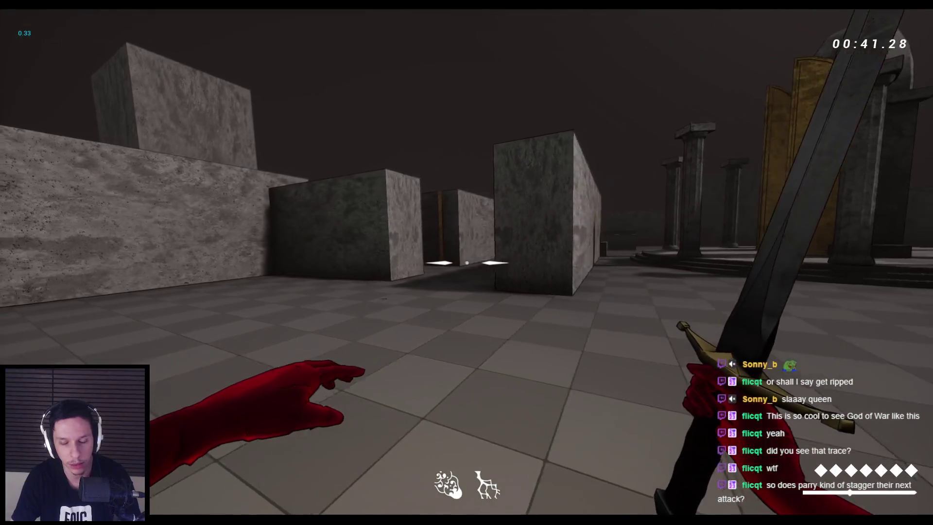
pyautogui.click(467, 263)
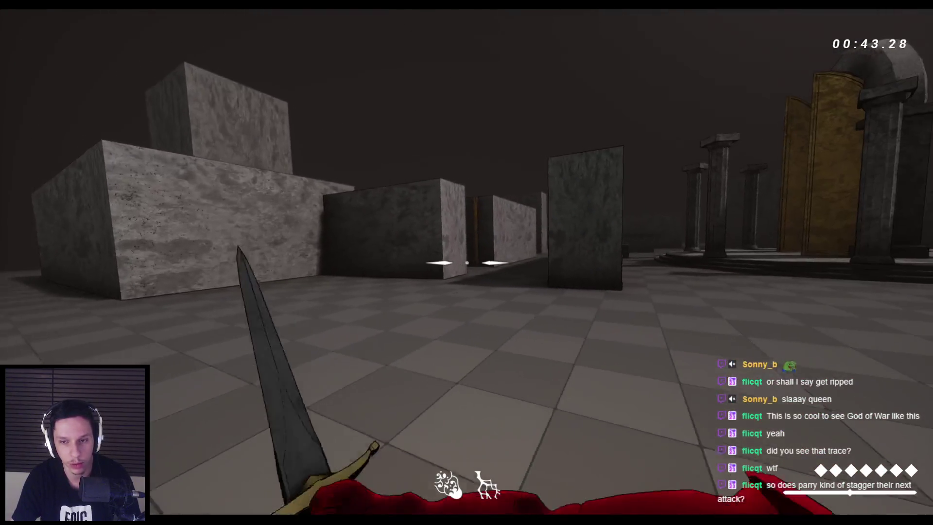
# Wall-run along pillars onto block tops and rooftops, then stop and return to BP_FirstPersonCharacter
pyautogui.press('space')
pyautogui.press('space')
pyautogui.press('space')
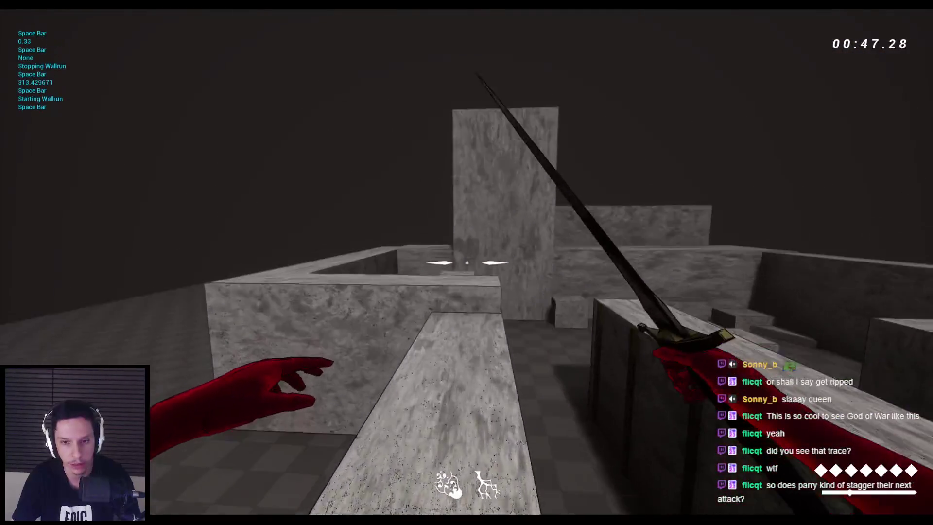
pyautogui.press('space')
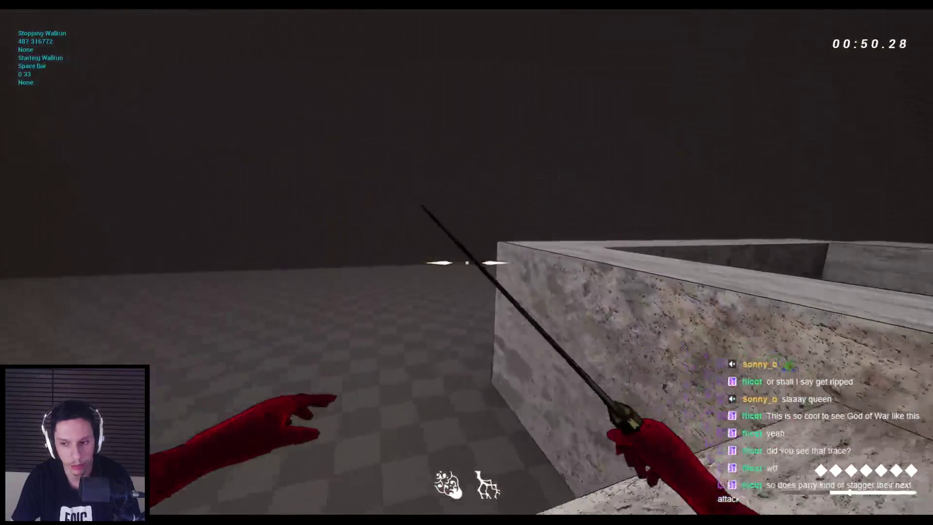
pyautogui.click(466, 263)
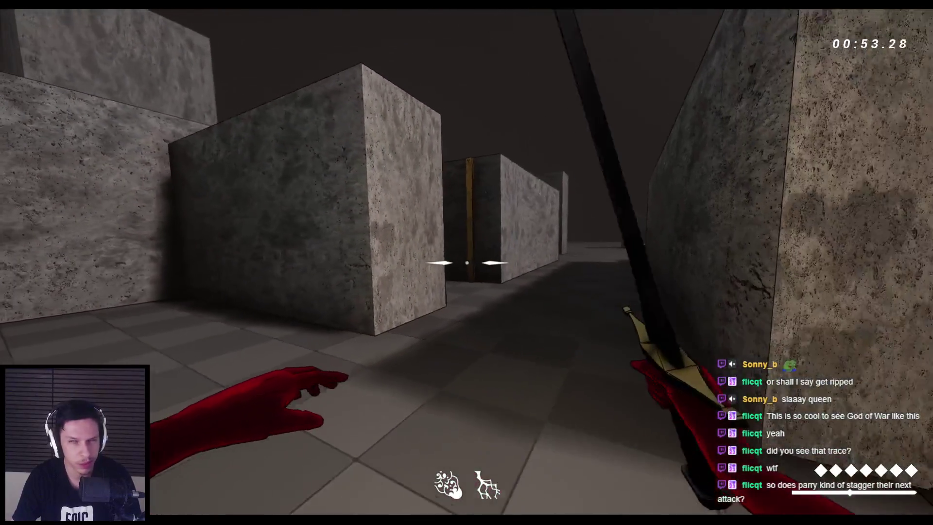
pyautogui.press('space')
pyautogui.press('space')
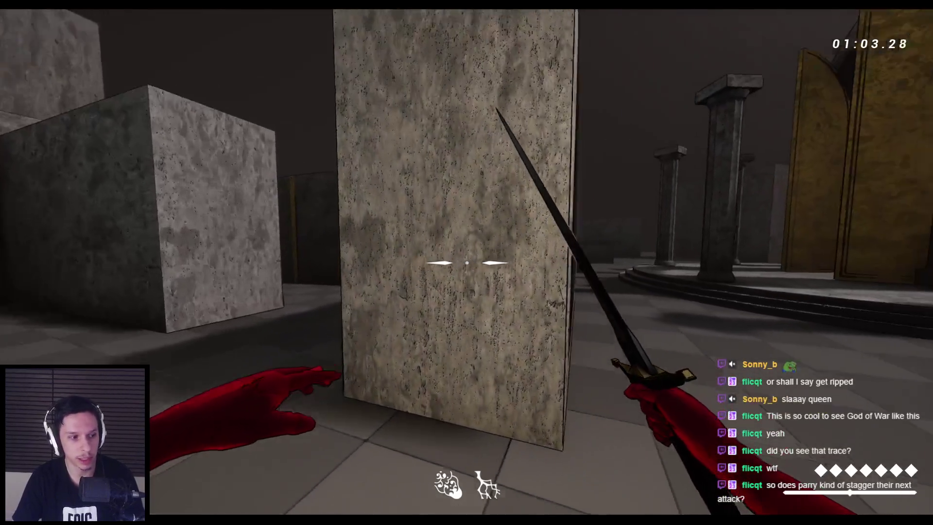
pyautogui.press('space')
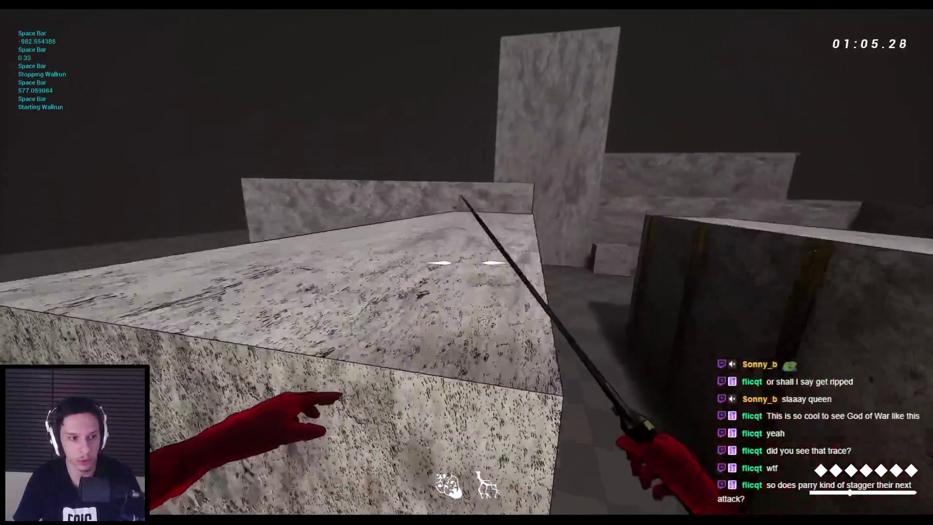
pyautogui.press('space')
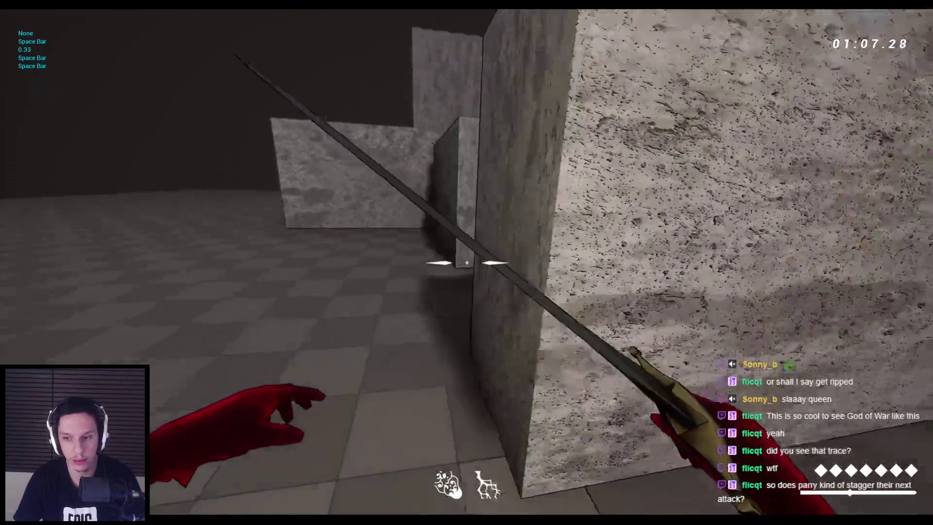
pyautogui.press('space')
pyautogui.press('space')
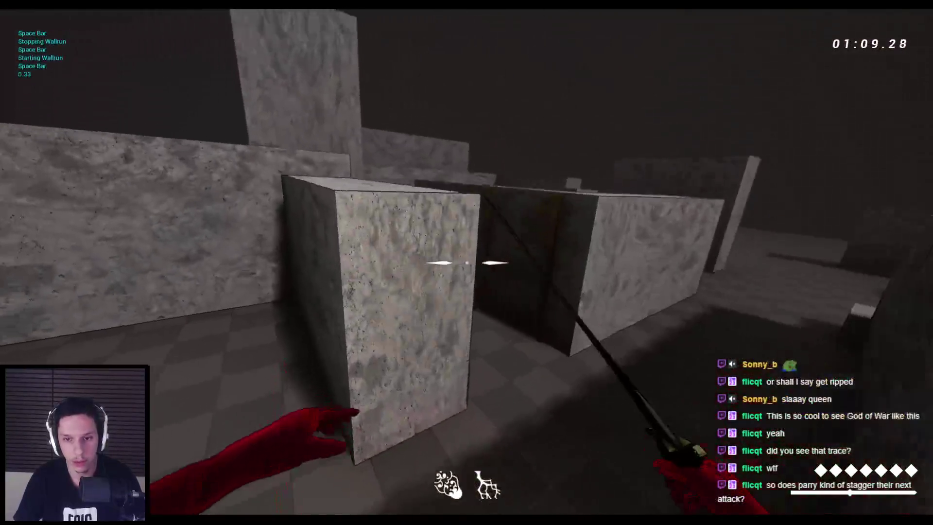
pyautogui.press('space')
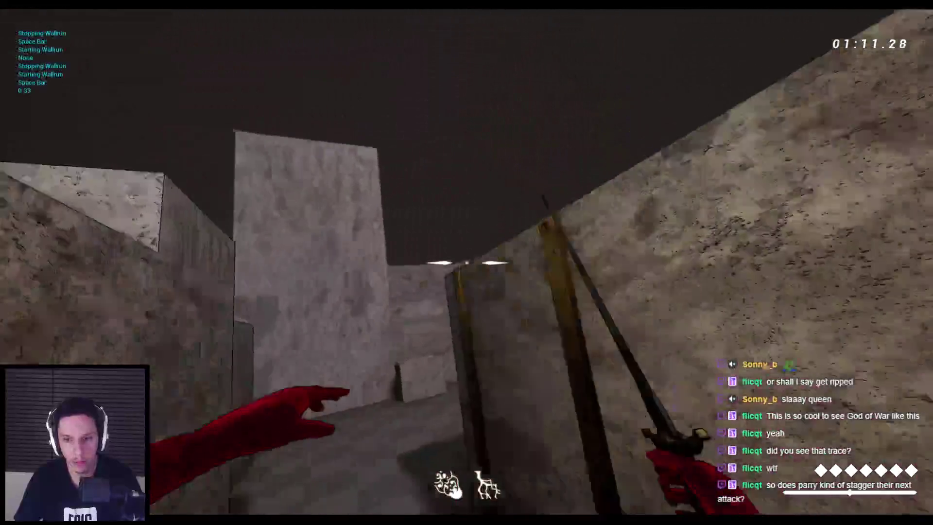
pyautogui.press('space')
pyautogui.press('space')
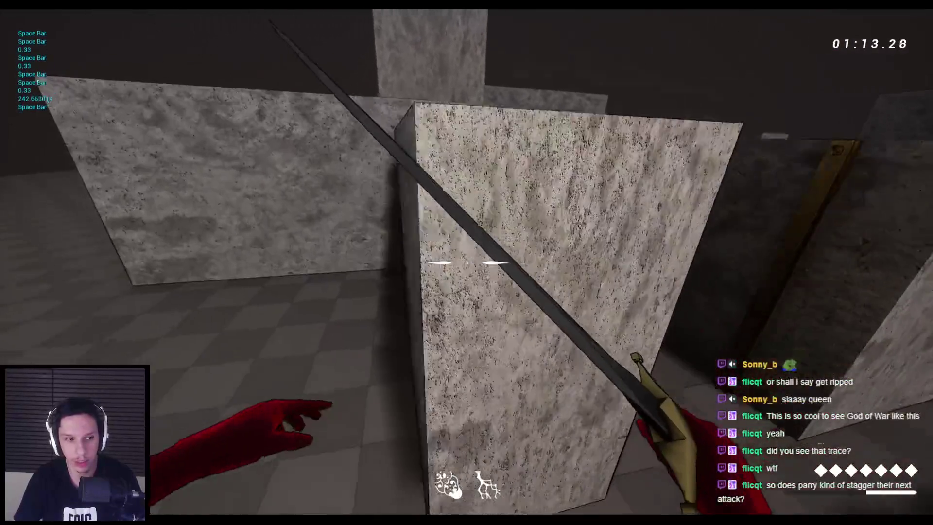
pyautogui.press('space')
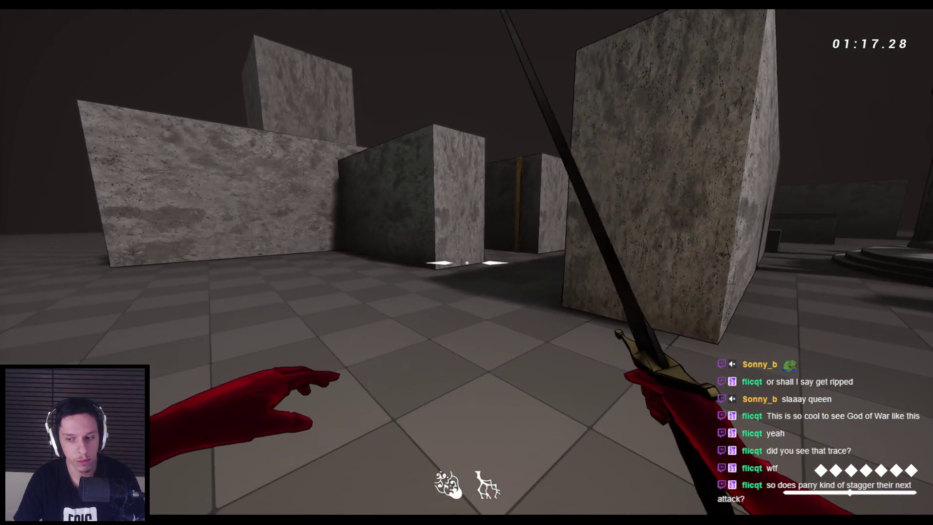
pyautogui.press('Escape')
pyautogui.hotkey('alt', 'Tab')
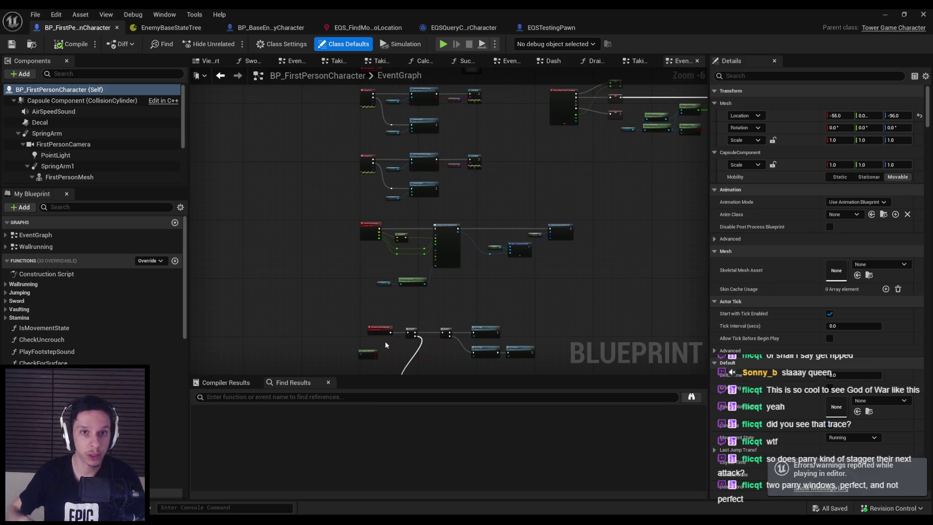
# Hide the Blueprint editor, lower the camera speed to 0.4, and start a new play session
pyautogui.click(880, 13)
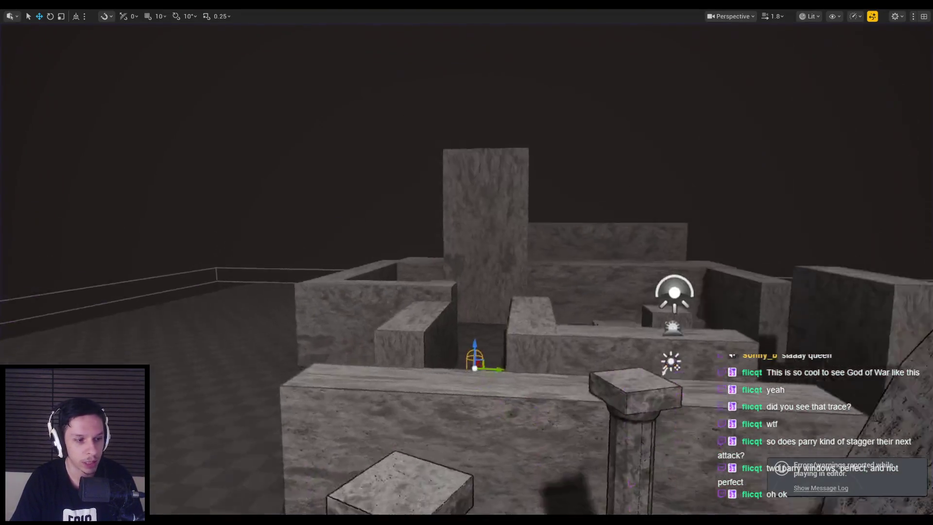
pyautogui.scroll(-3, 432, 174)
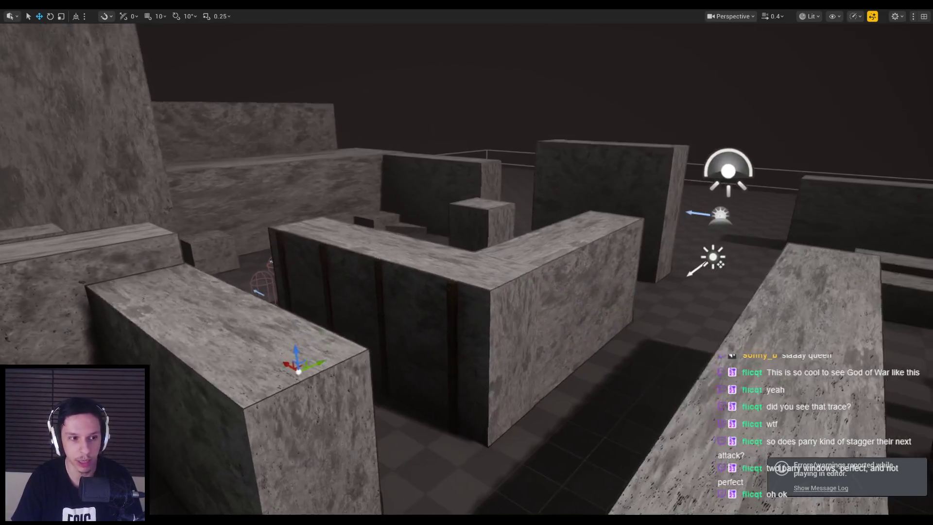
pyautogui.hotkey('alt', 'p')
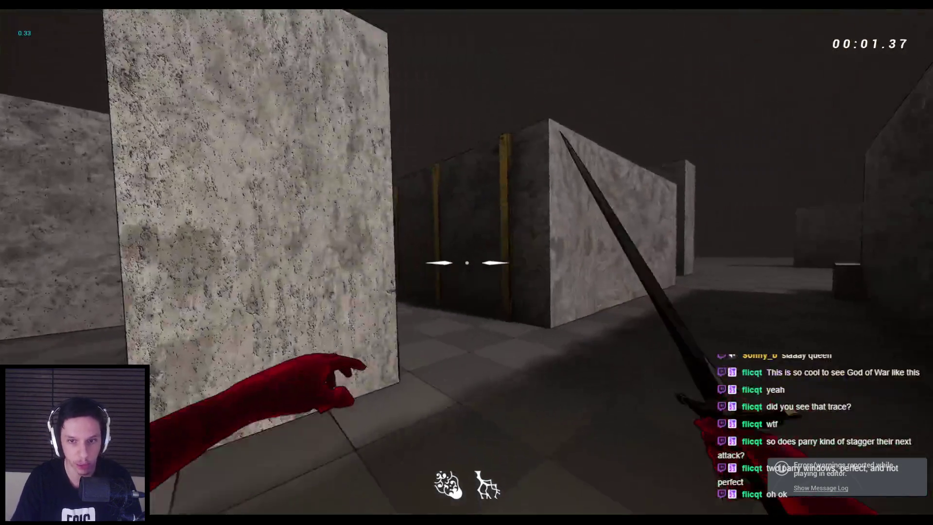
pyautogui.press('w')
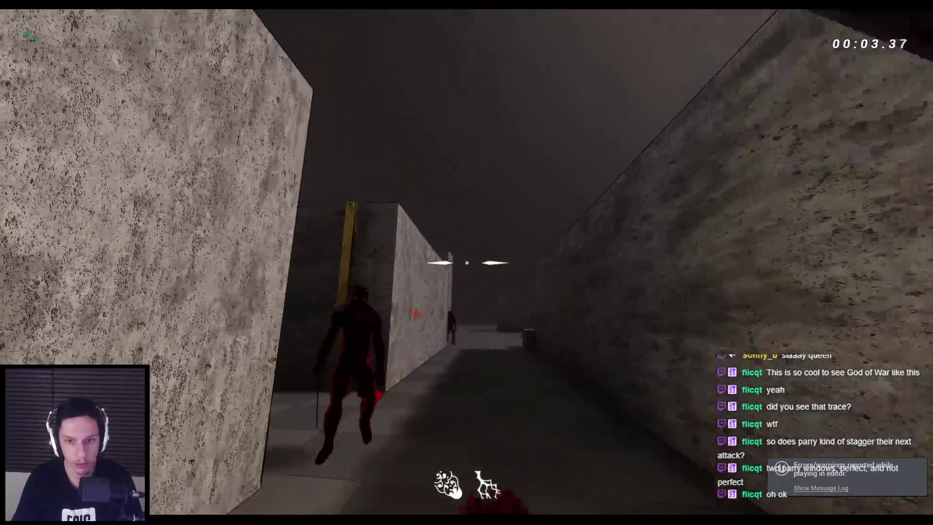
pyautogui.press('w')
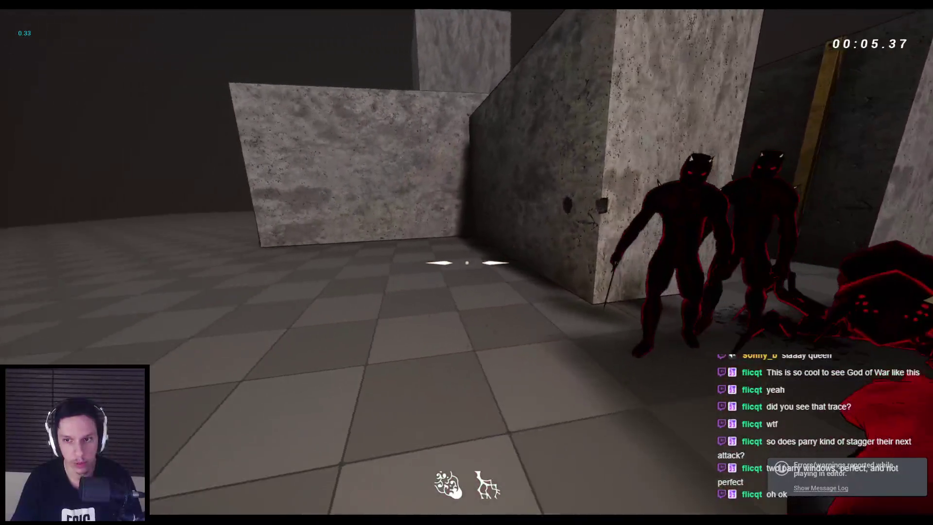
pyautogui.press('w')
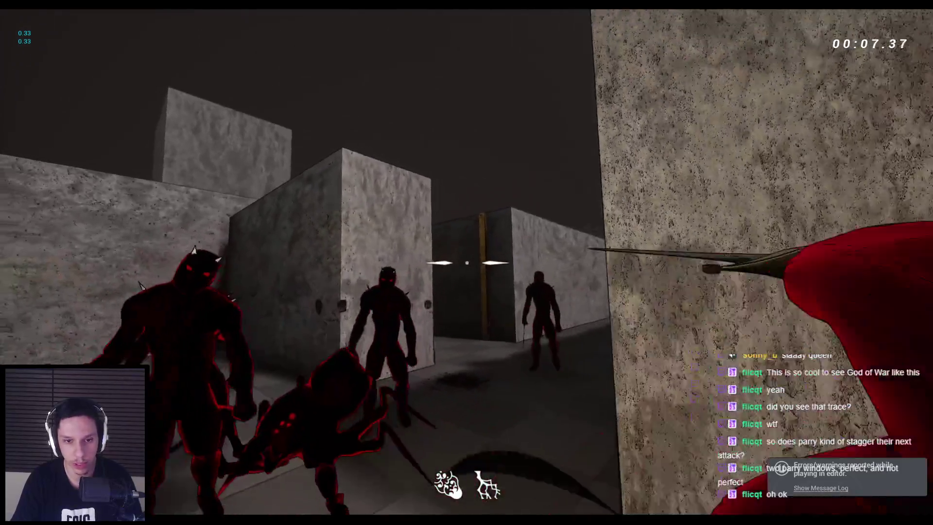
pyautogui.press('w')
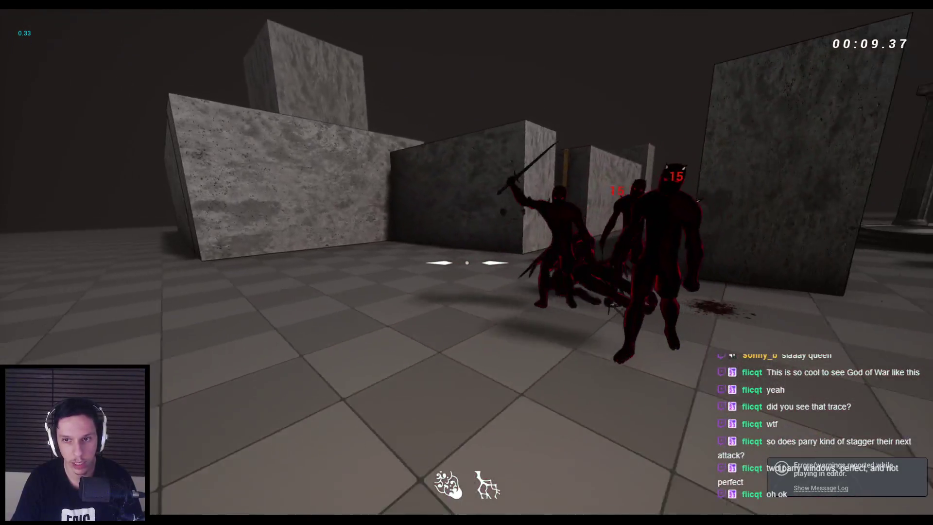
pyautogui.press('w')
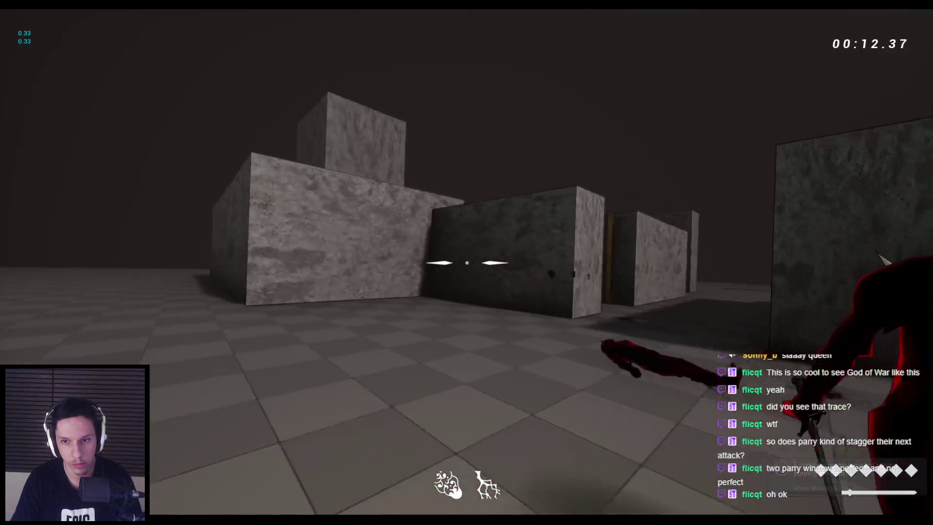
pyautogui.click(467, 262)
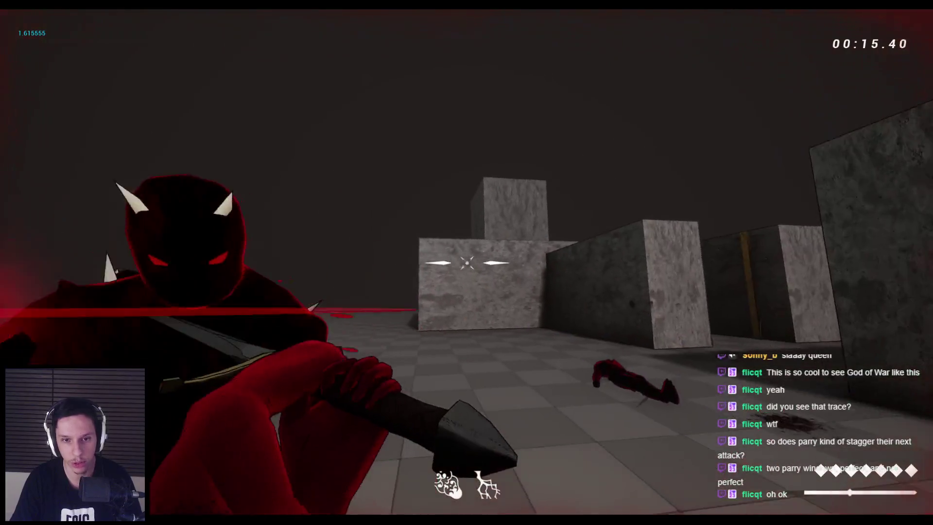
pyautogui.click(467, 263)
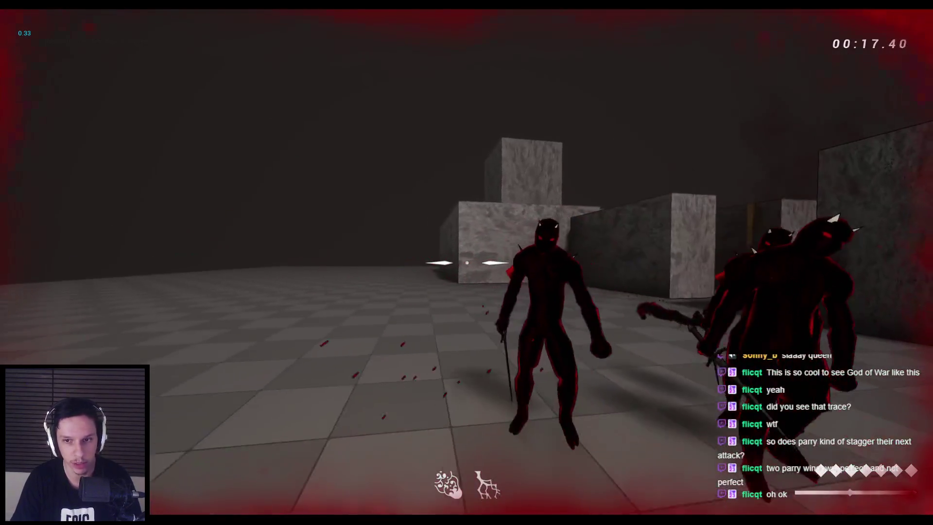
pyautogui.click(467, 262)
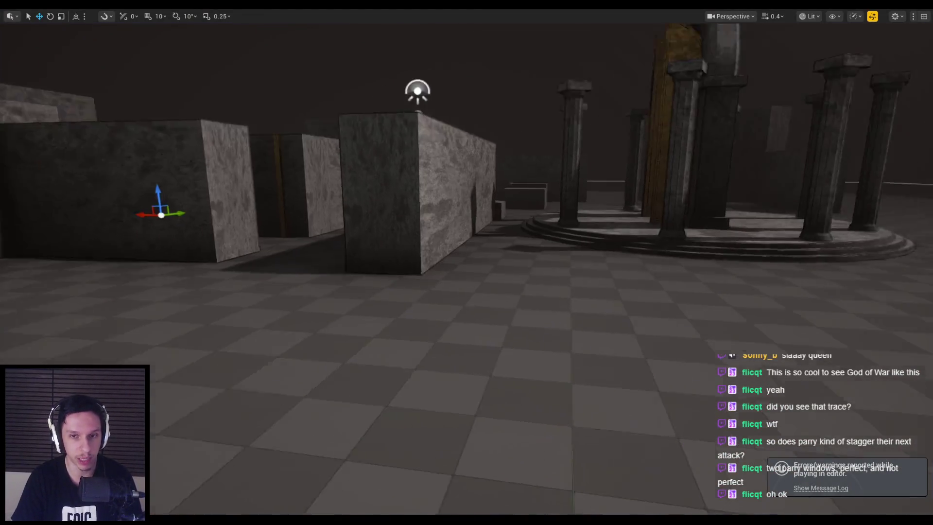
# Fly closer to a maze block, start play-testing, and slash the corridor demons and spider
pyautogui.press('f')
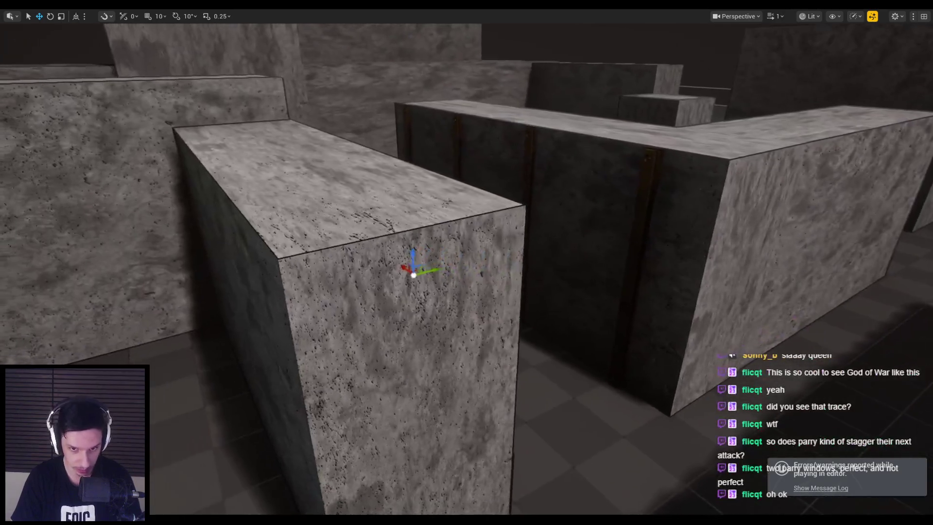
pyautogui.hotkey('alt', 'p')
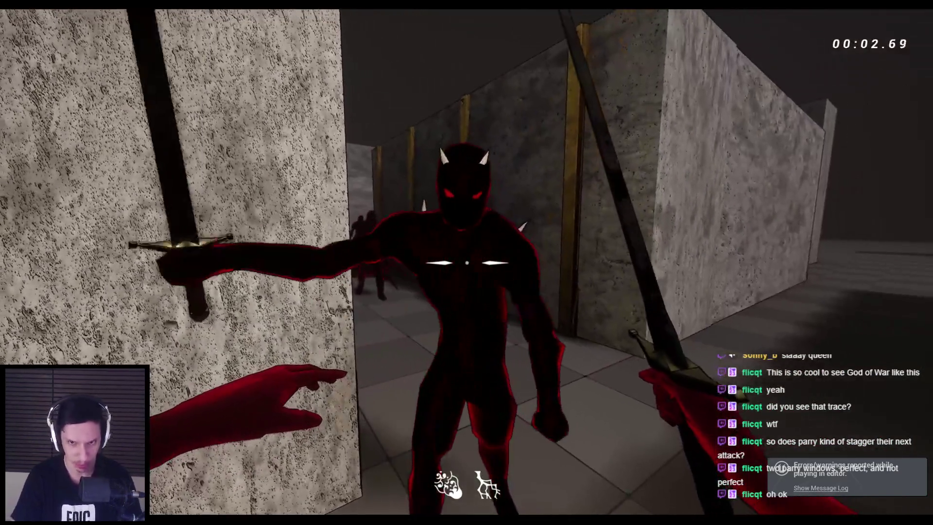
pyautogui.click(467, 263)
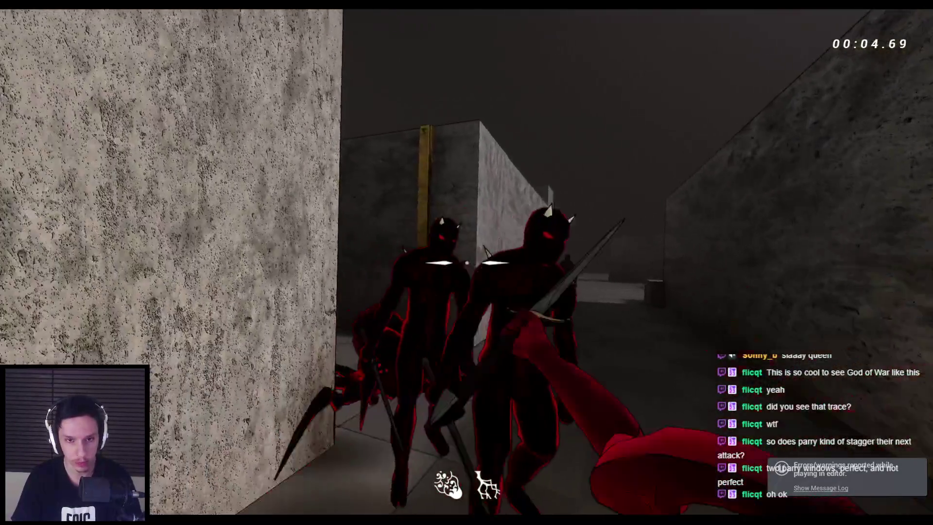
pyautogui.click(467, 262)
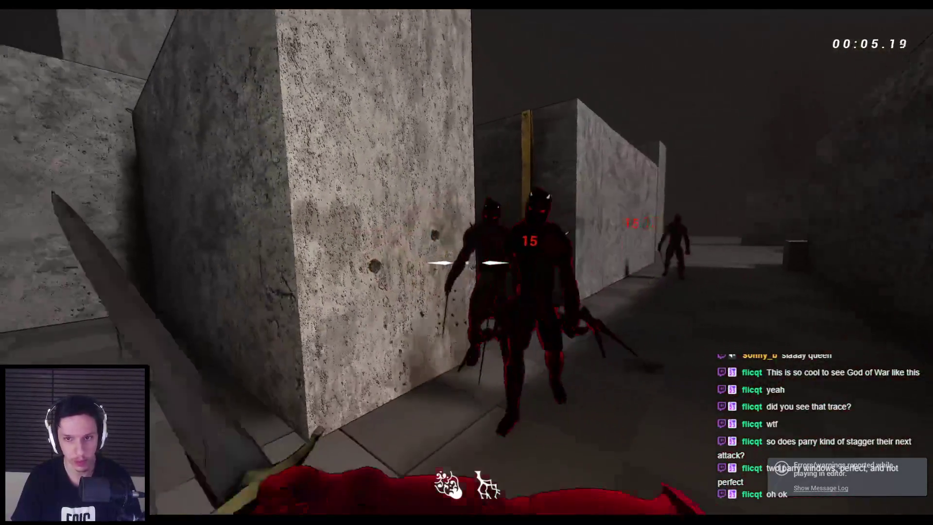
pyautogui.click(467, 263)
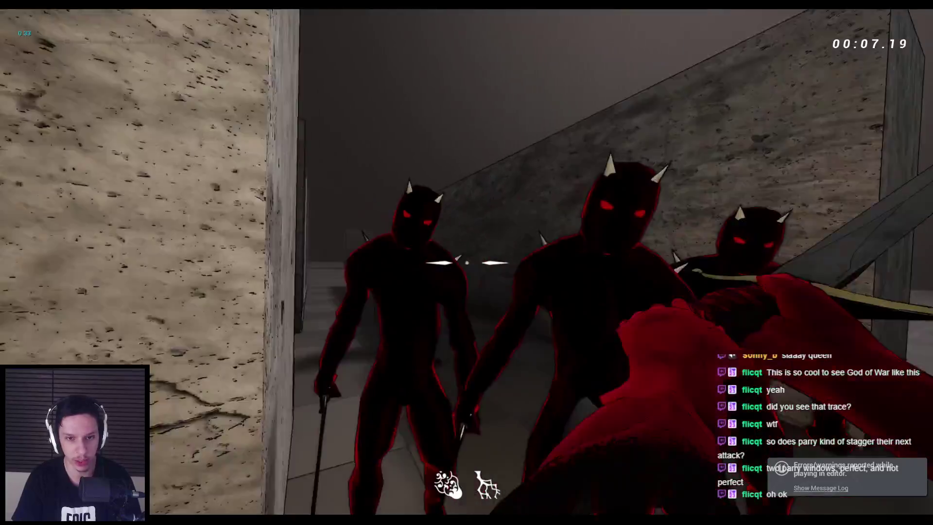
pyautogui.click(467, 263)
pyautogui.click(467, 263)
pyautogui.click(467, 262)
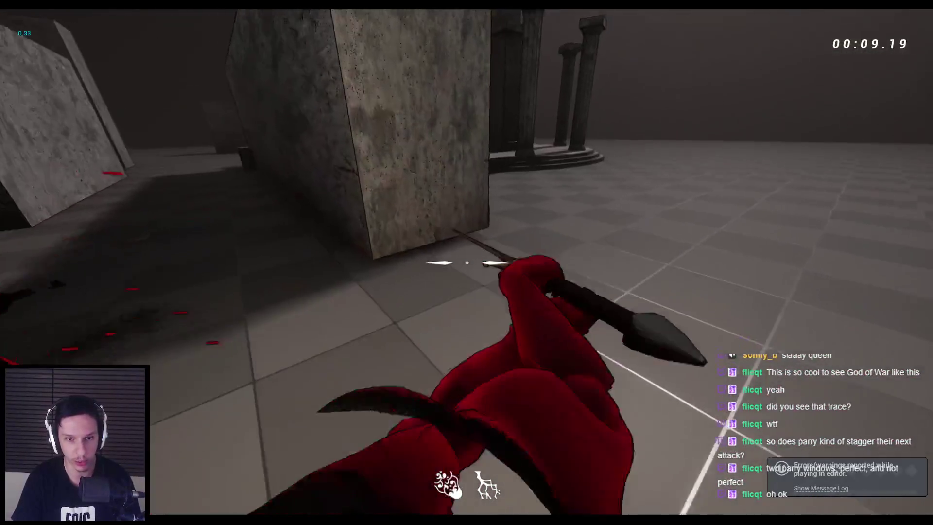
pyautogui.click(467, 263)
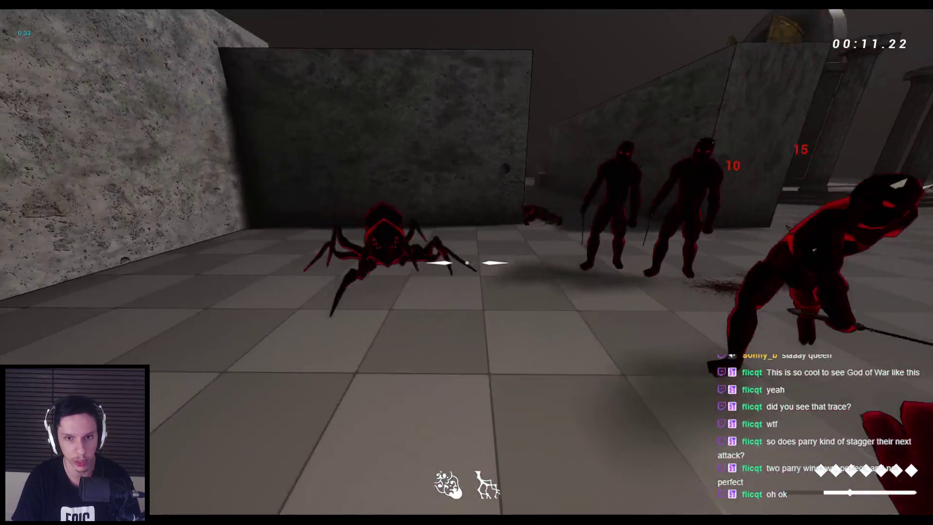
pyautogui.click(467, 262)
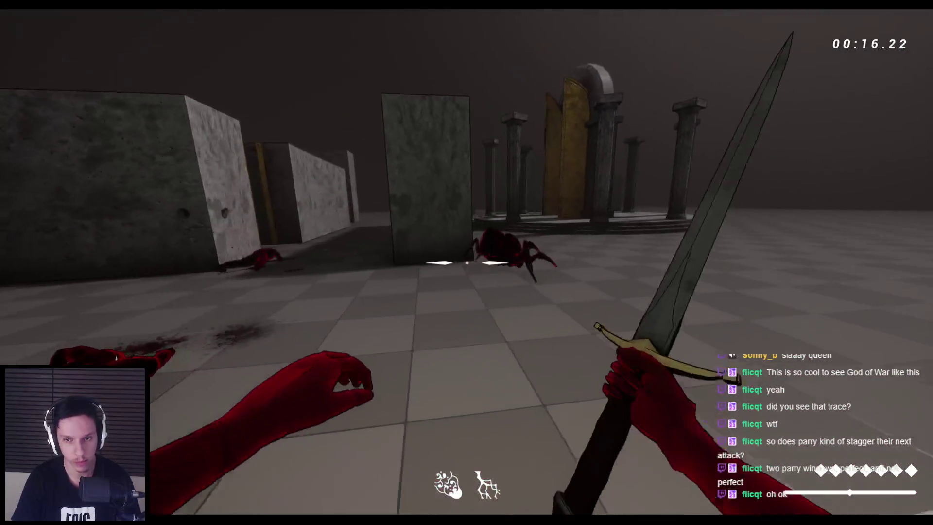
pyautogui.click(466, 263)
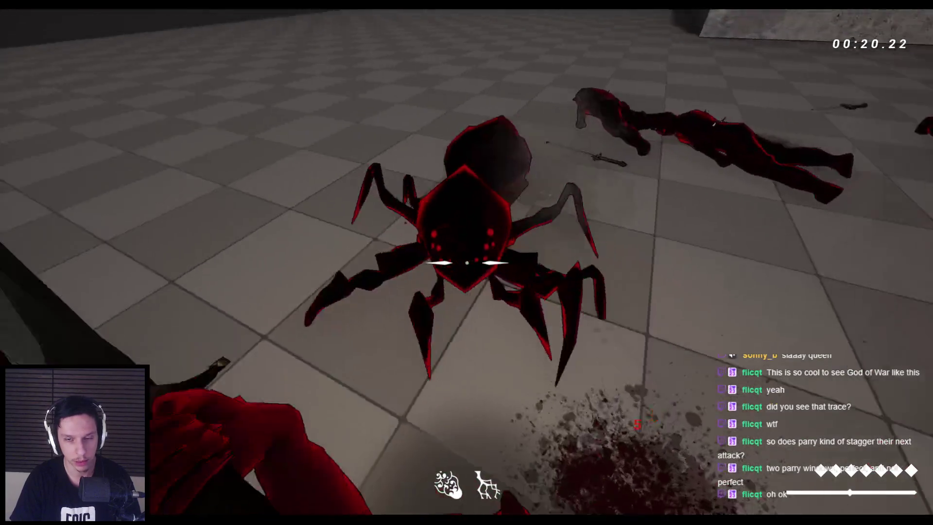
pyautogui.click(467, 263)
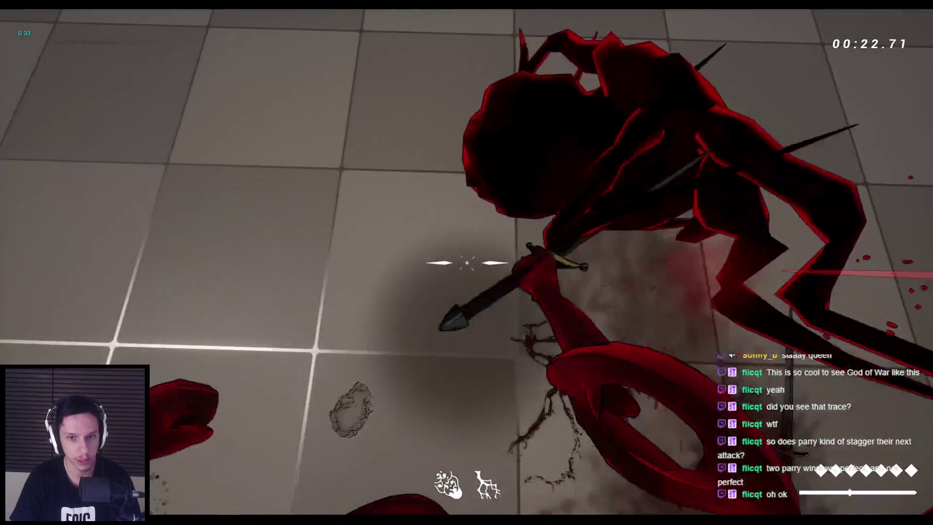
pyautogui.click(467, 262)
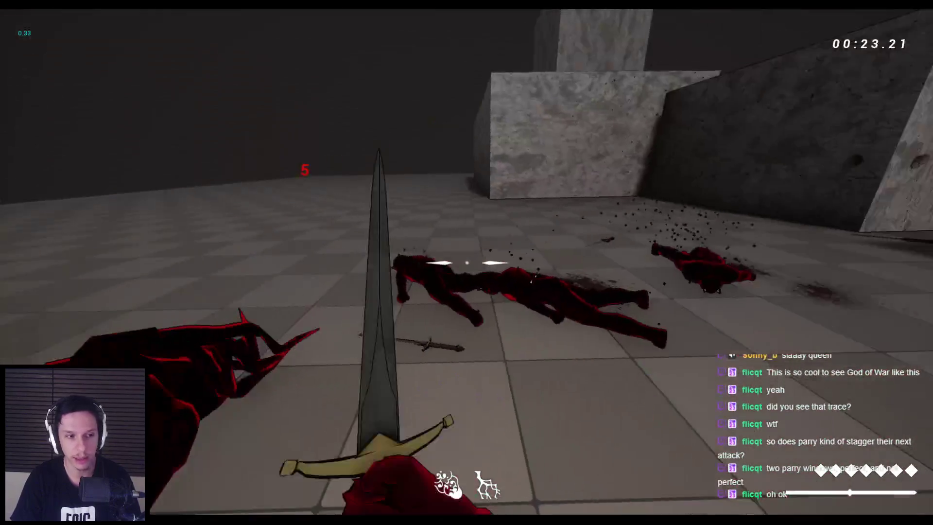
pyautogui.click(467, 262)
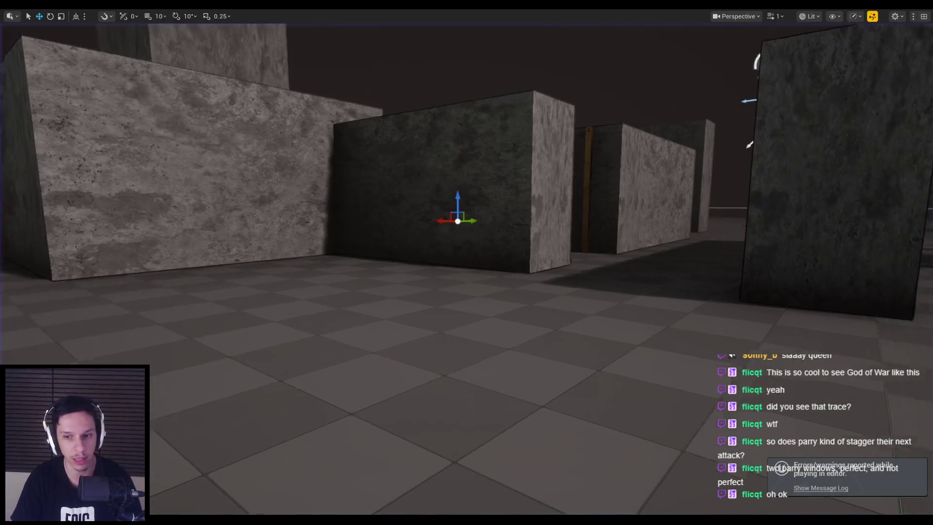
# Raise the view, restart the play-test, and slash through the approaching demon group
pyautogui.moveTo(510, 245); pyautogui.dragTo(510, 244)
pyautogui.hotkey('alt', 'p')
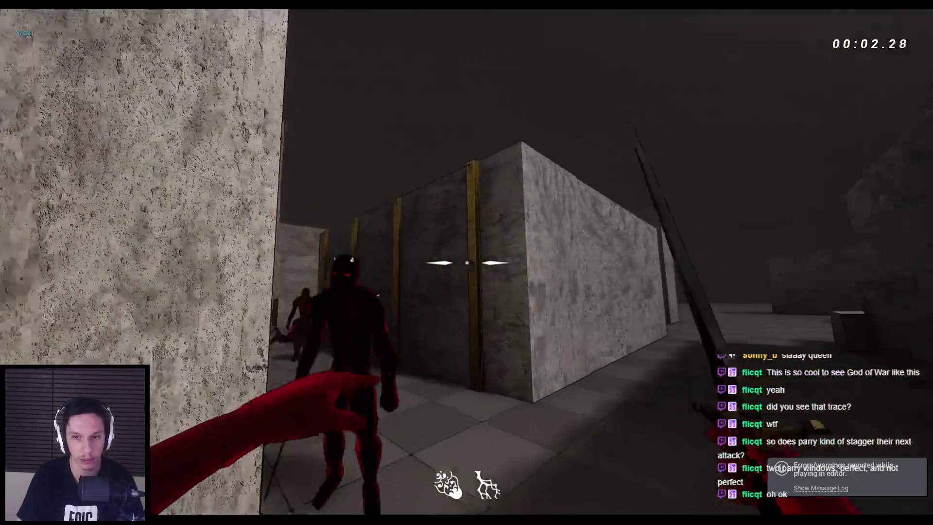
pyautogui.click(466, 262)
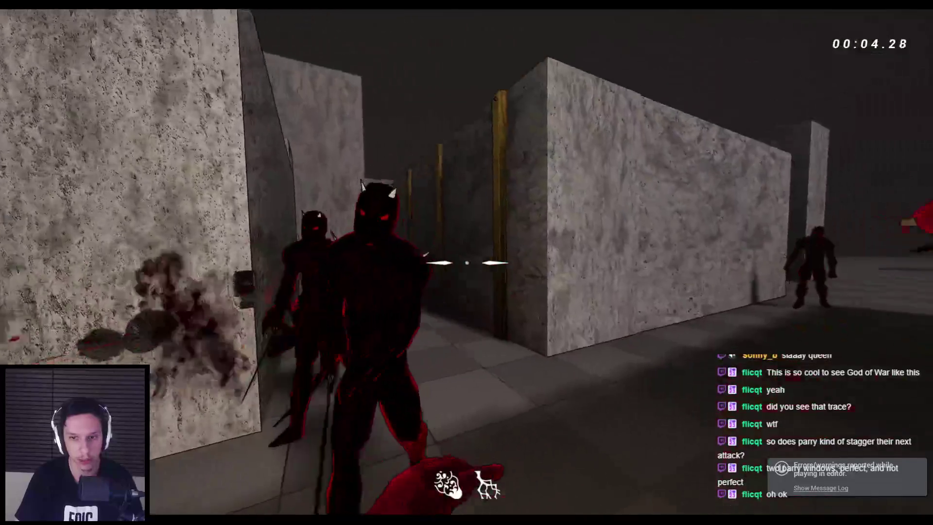
pyautogui.click(466, 263)
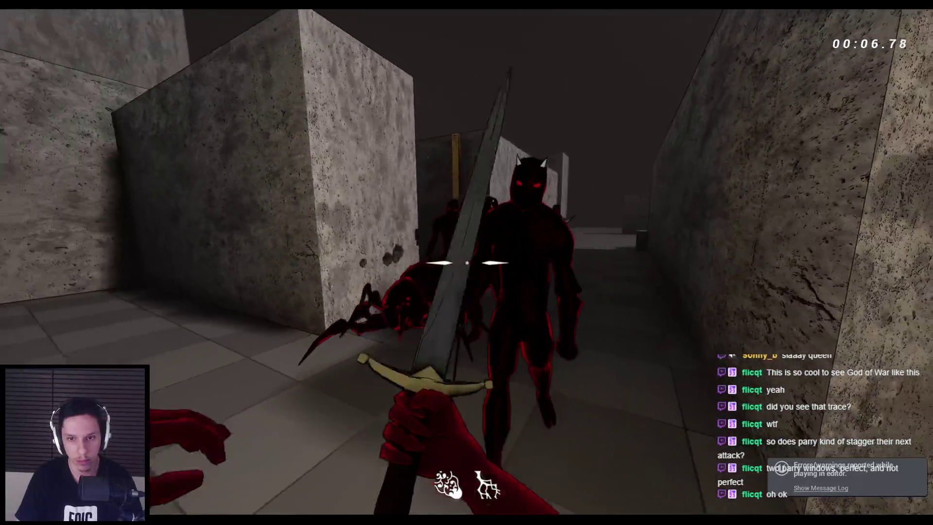
pyautogui.click(466, 262)
pyautogui.click(466, 263)
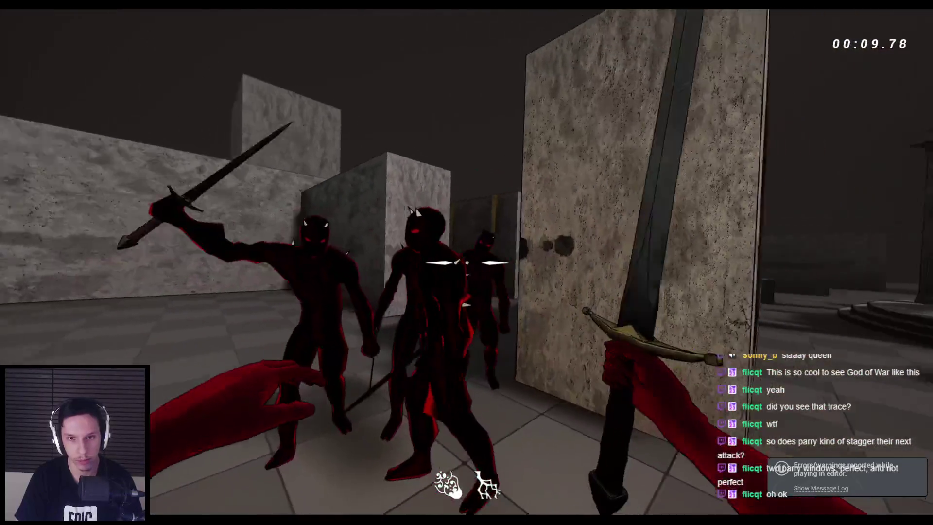
pyautogui.click(467, 263)
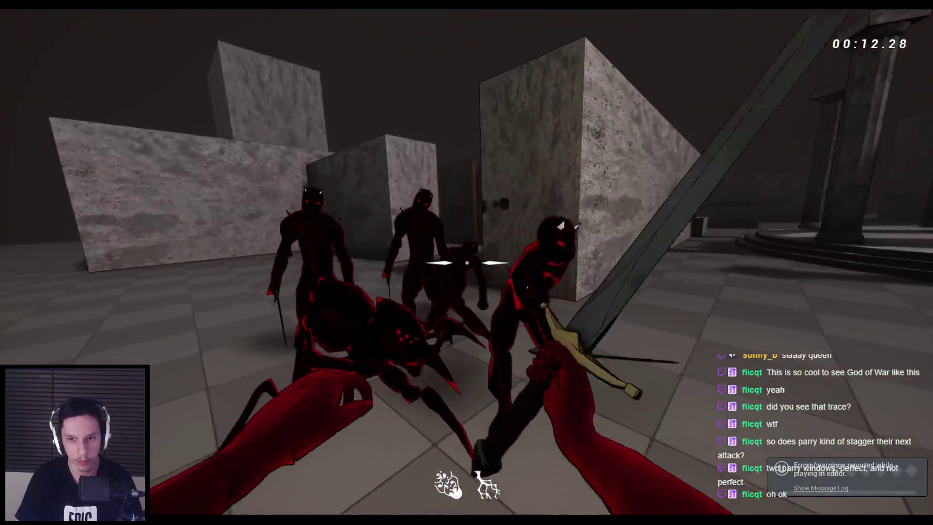
pyautogui.click(467, 262)
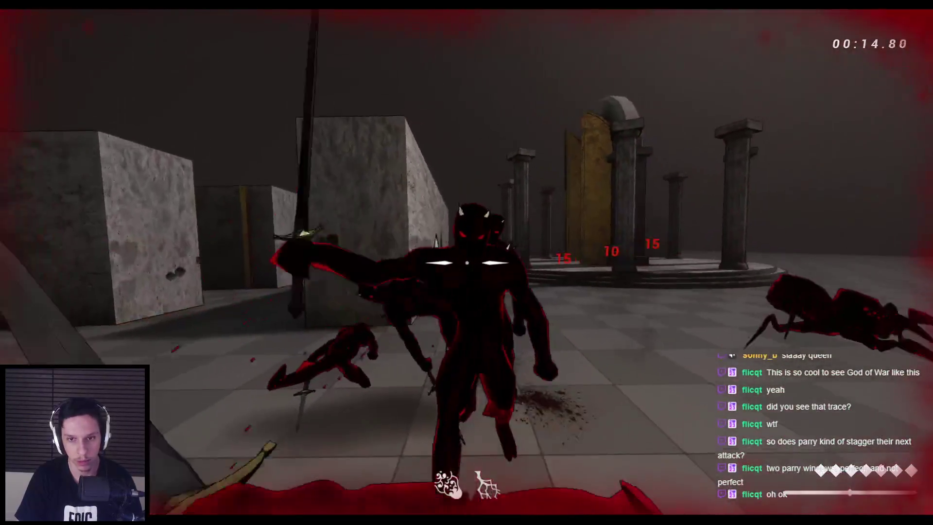
pyautogui.click(467, 263)
pyautogui.click(467, 263)
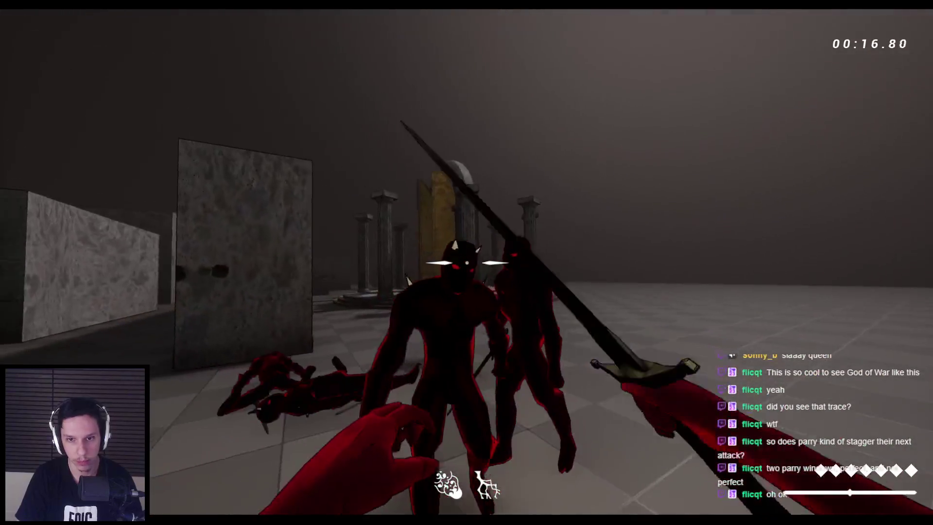
pyautogui.click(466, 263)
pyautogui.click(467, 262)
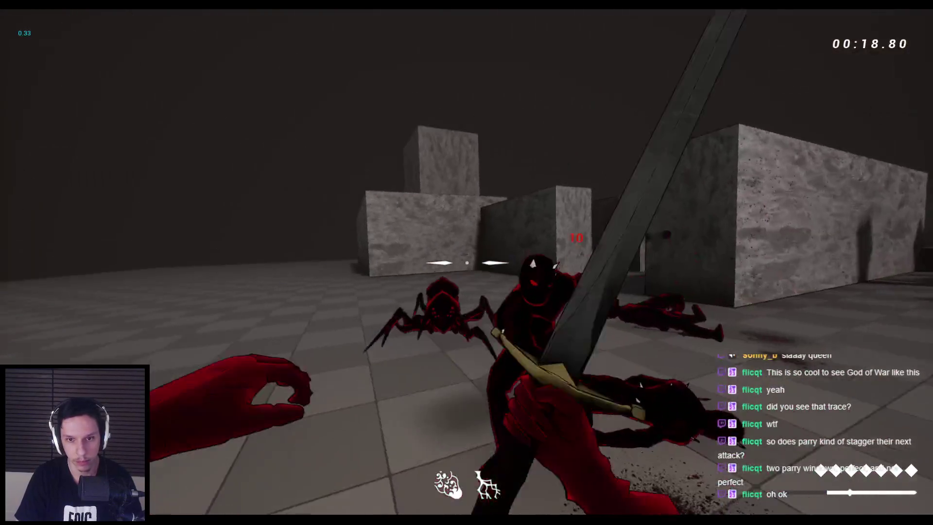
# Attack the demon and lunging spiders to check their hitboxes, then stop the session
pyautogui.click(467, 263)
pyautogui.click(466, 263)
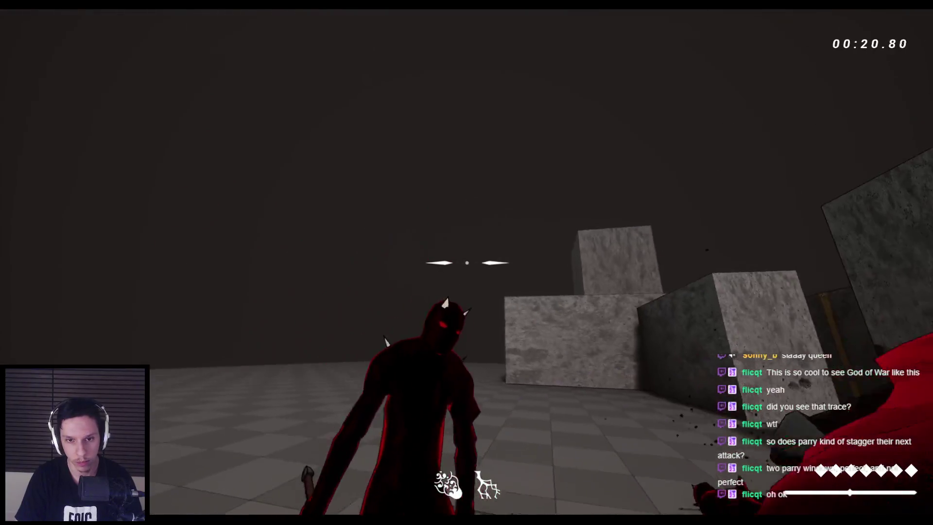
pyautogui.click(467, 262)
pyautogui.click(467, 263)
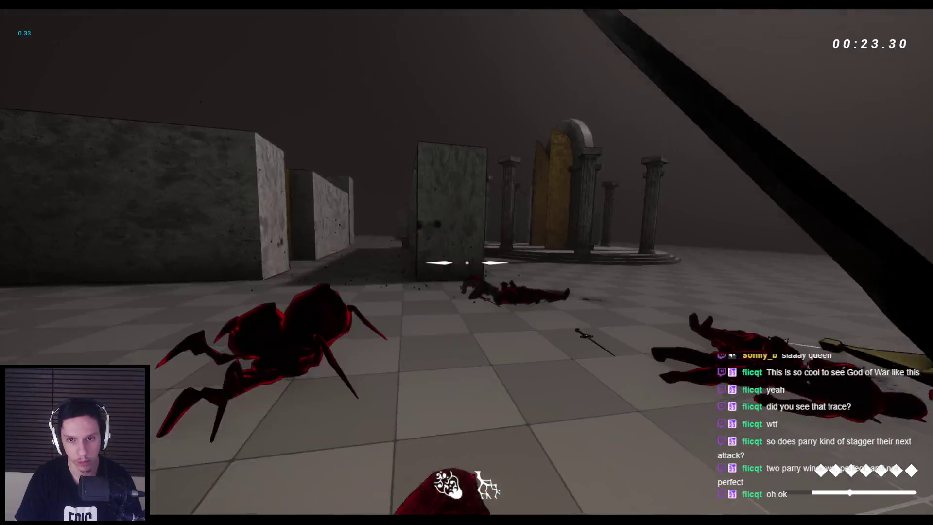
pyautogui.click(466, 263)
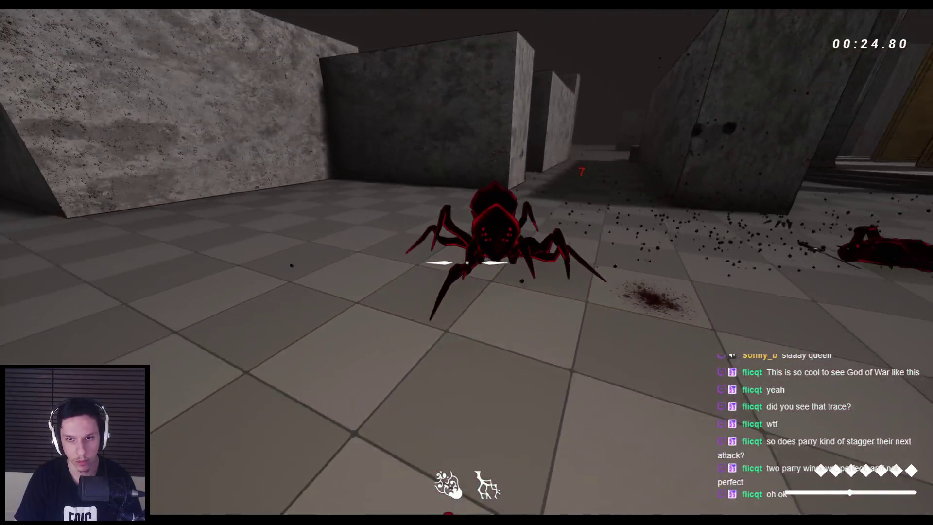
pyautogui.click(467, 263)
pyautogui.click(467, 263)
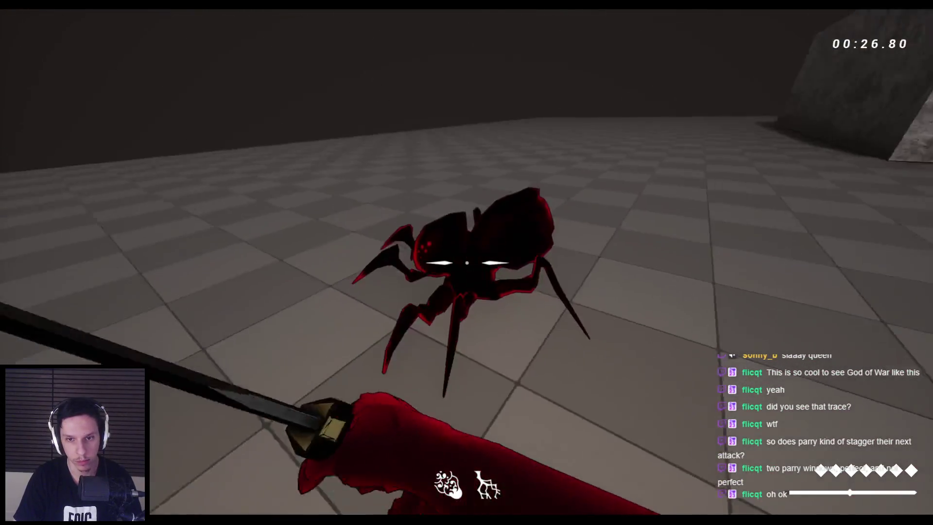
pyautogui.click(467, 262)
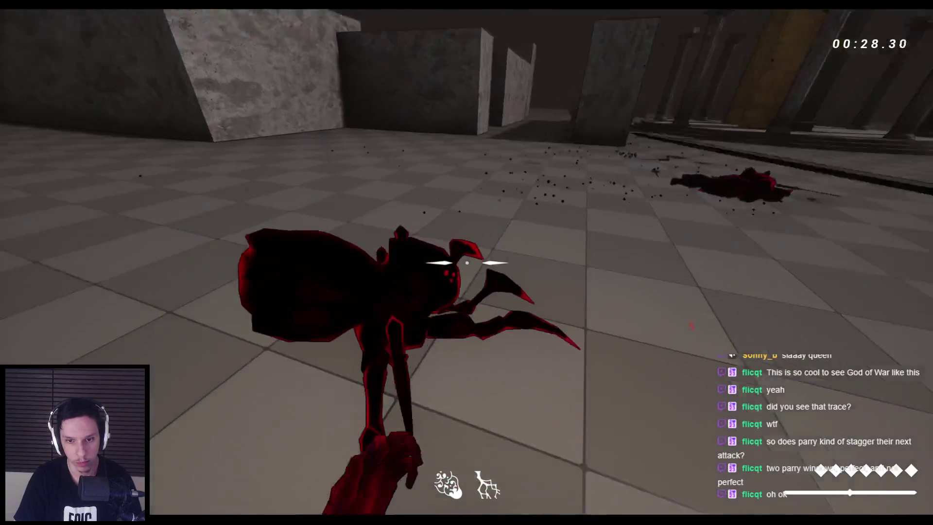
pyautogui.click(467, 262)
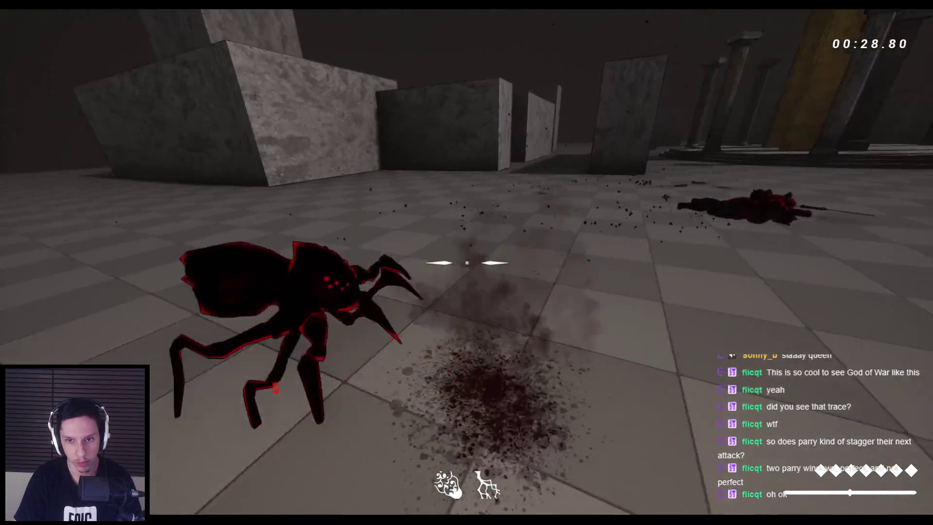
pyautogui.click(467, 262)
pyautogui.click(467, 262)
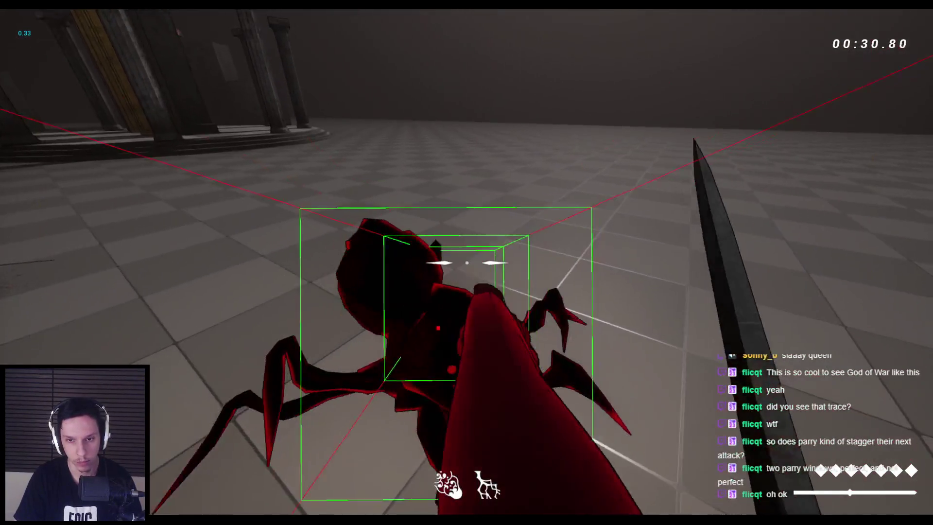
pyautogui.press('Escape')
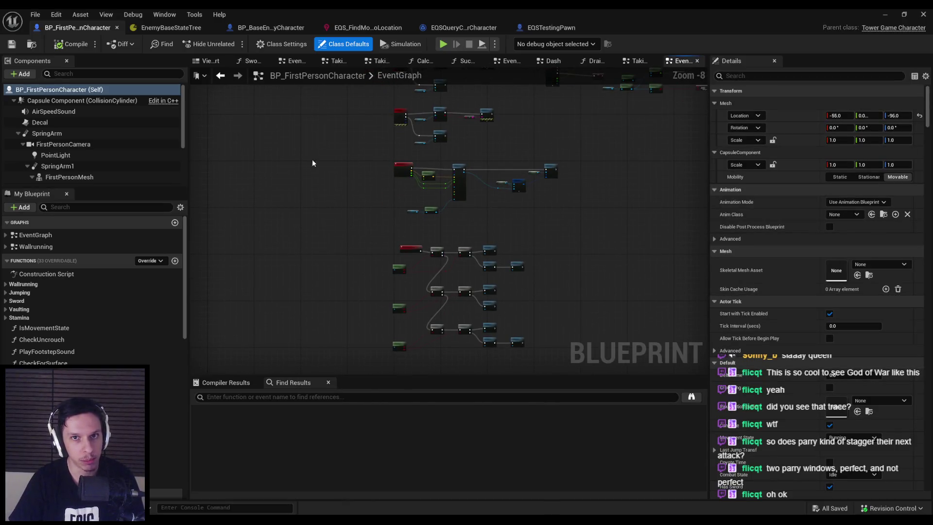
# Inspect the enemy EQS query graph and EnemyBaseStateTree, then switch to the Notion GODTOWER page
pyautogui.click(383, 30)
pyautogui.click(464, 27)
pyautogui.click(368, 27)
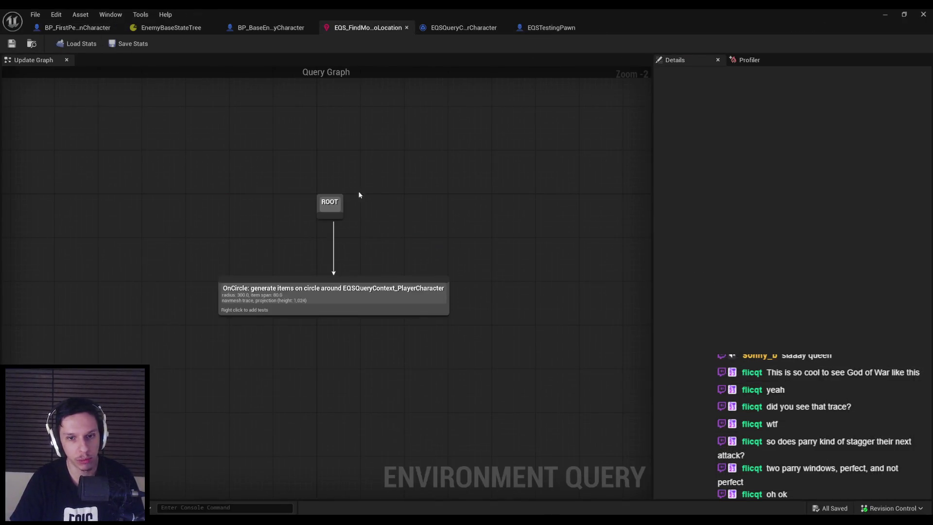
pyautogui.click(287, 30)
pyautogui.click(171, 29)
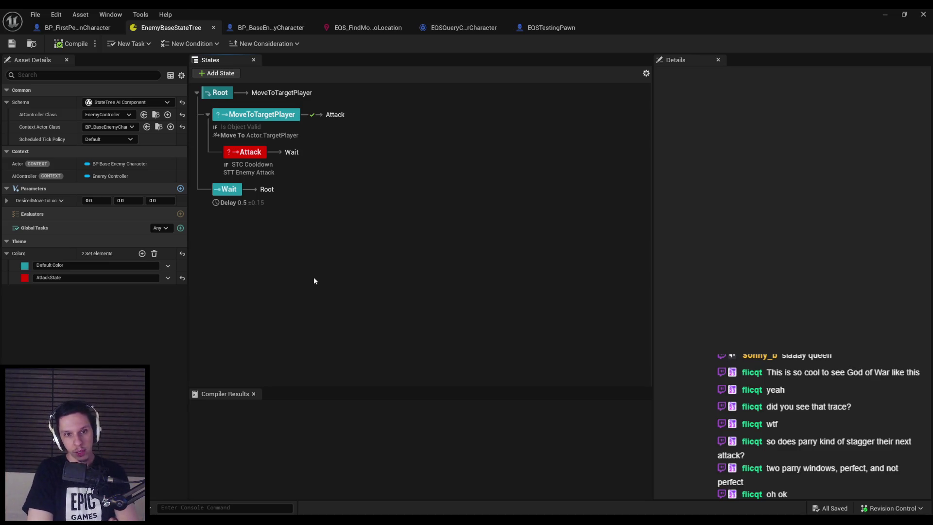
pyautogui.hotkey('alt', 'Tab')
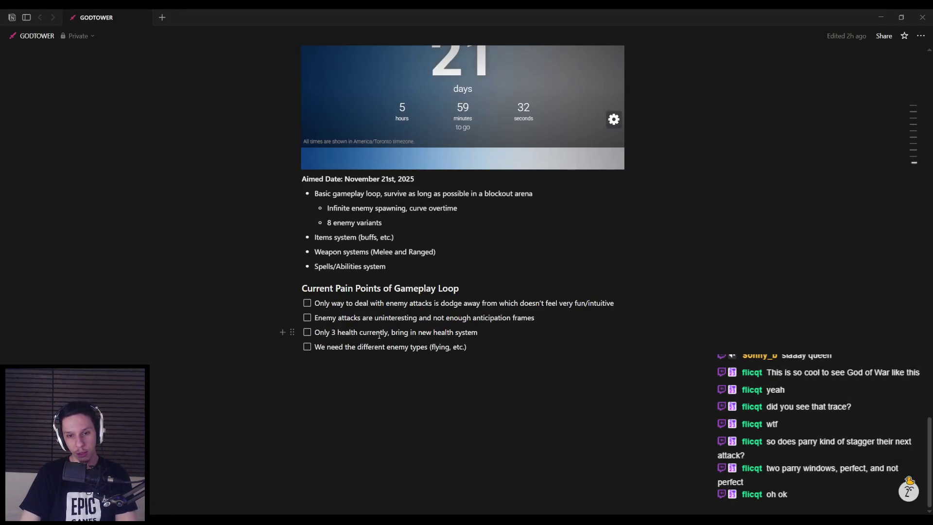
# Add a top-level to-do 'Enemy token system (decides which enemies are currently aggressive vs standby)', then return to Unreal
pyautogui.scroll(10, 380, 336)
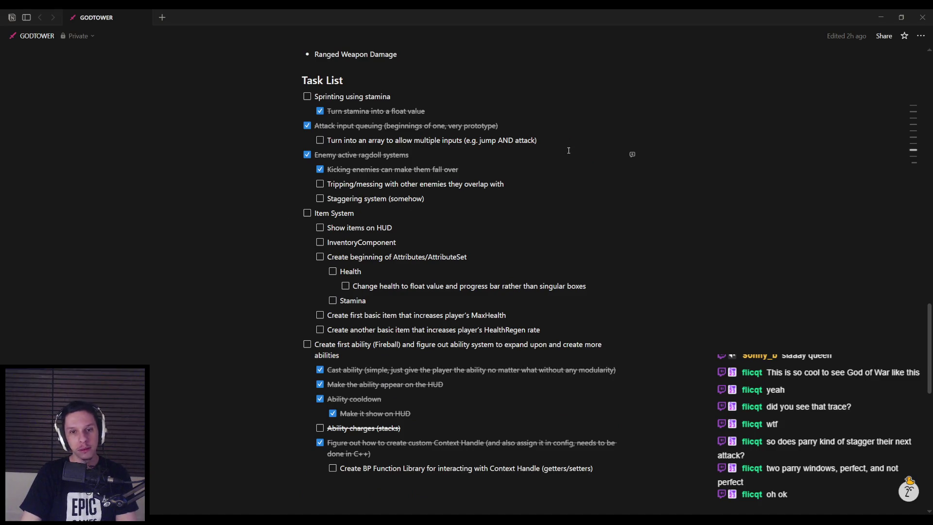
pyautogui.click(541, 140)
pyautogui.press('Return')
pyautogui.hotkey('shift', 'Tab')
pyautogui.write('Enemy token sys')
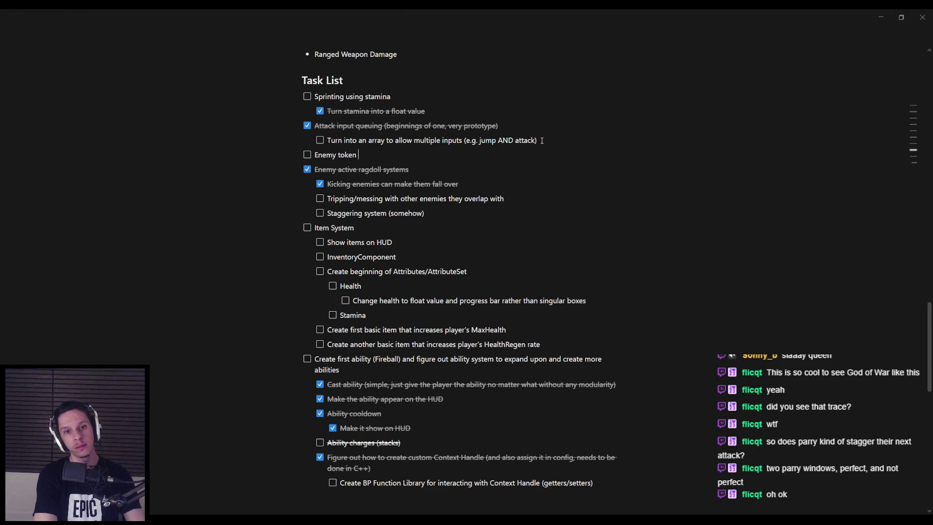
pyautogui.write('tem (decide')
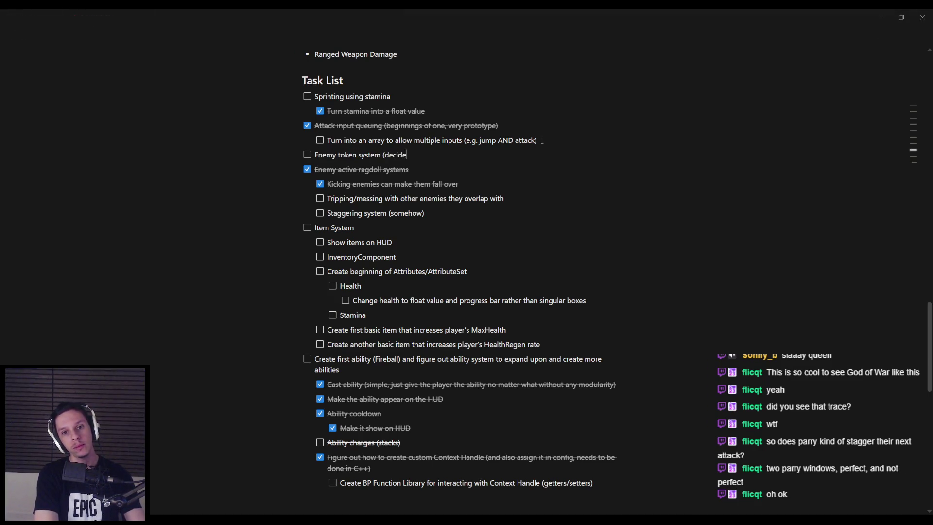
pyautogui.write('s which enemies')
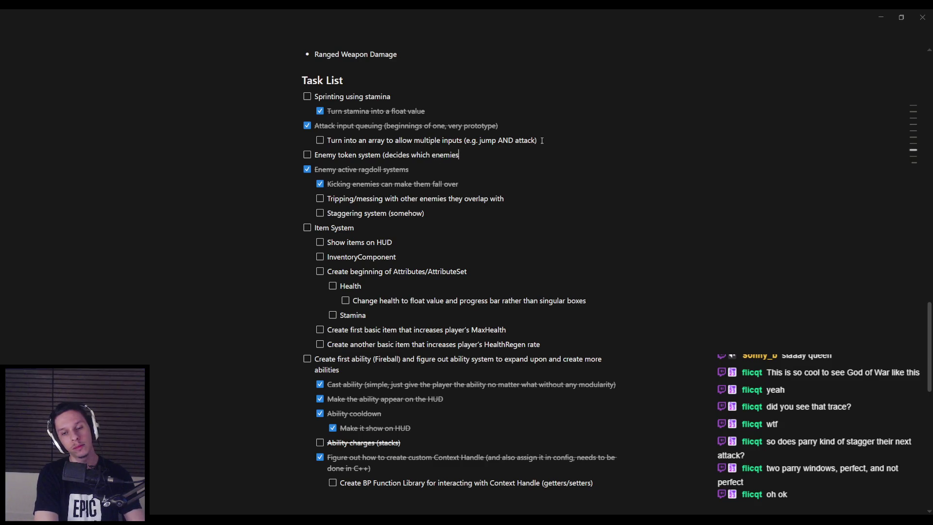
pyautogui.write(' are currently aggre')
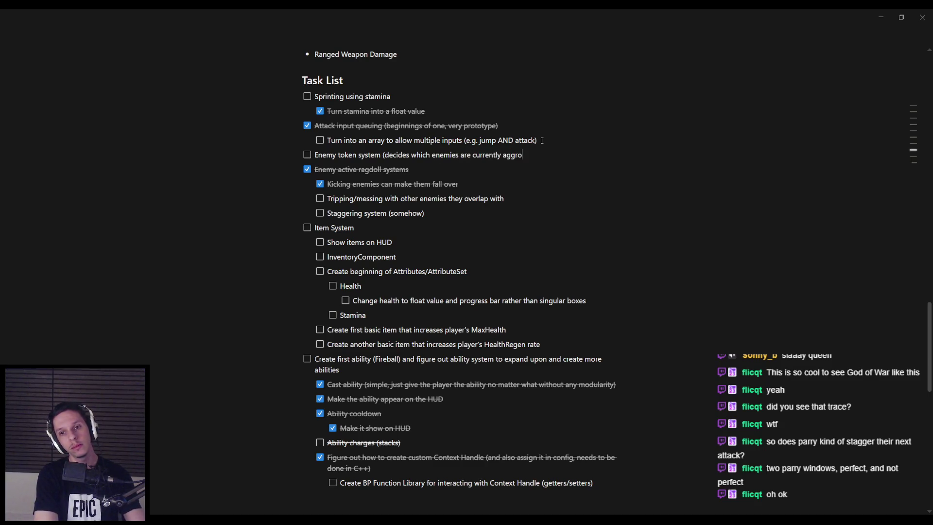
pyautogui.write('ssive ')
pyautogui.write('vs ')
pyautogui.write('st')
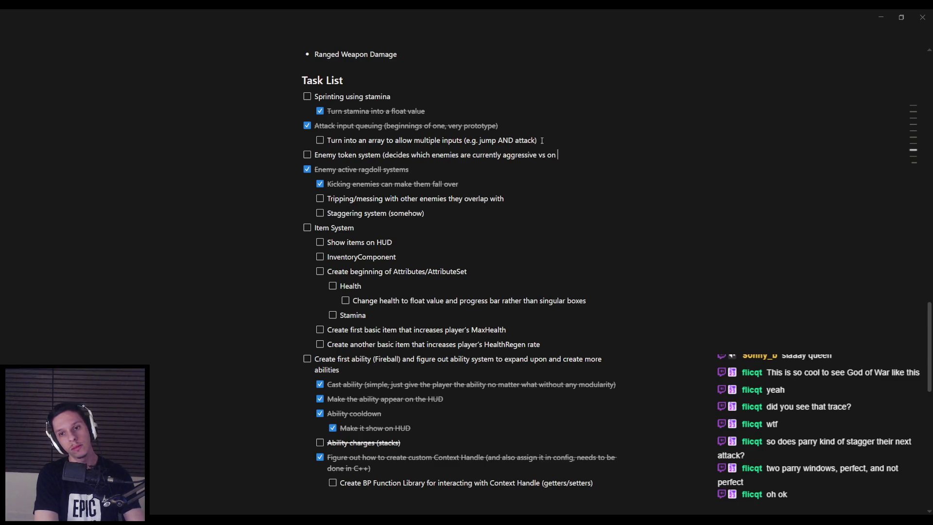
pyautogui.write('andby)')
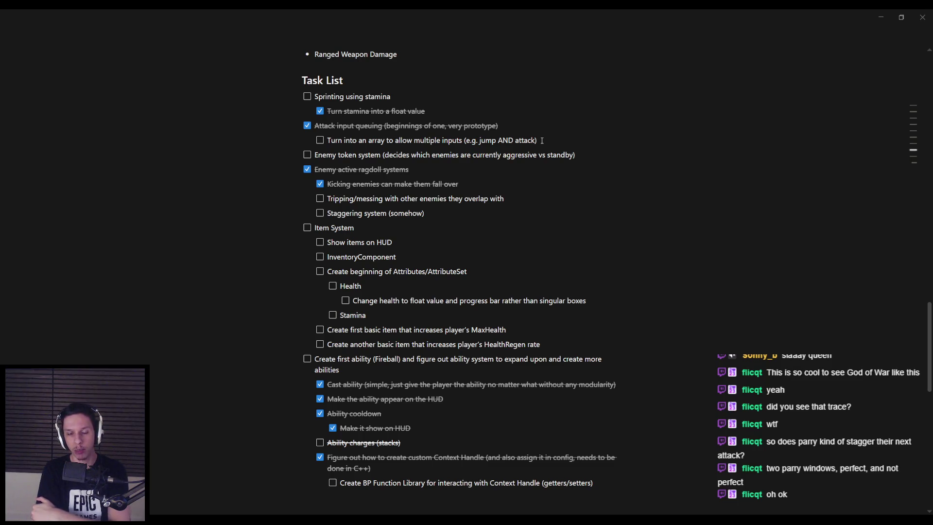
pyautogui.moveTo(282, 521)
pyautogui.click(234, 479)
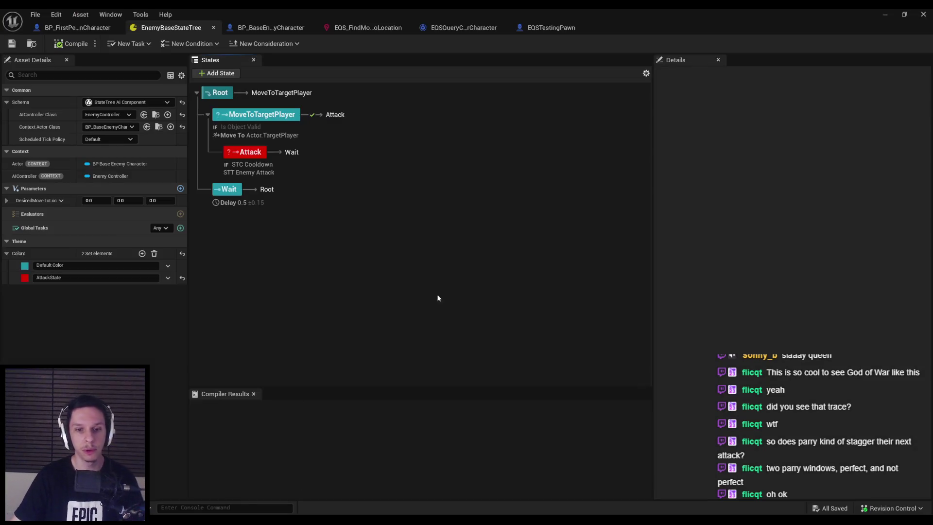
# Close the StateTree tab, start play-in-editor, and attack the approaching enemy group
pyautogui.click(923, 14)
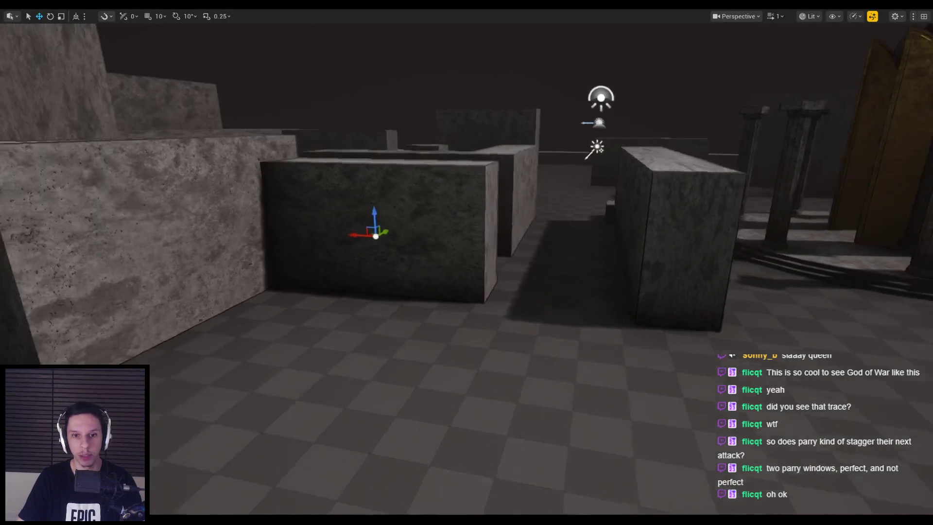
pyautogui.hotkey('alt', 'p')
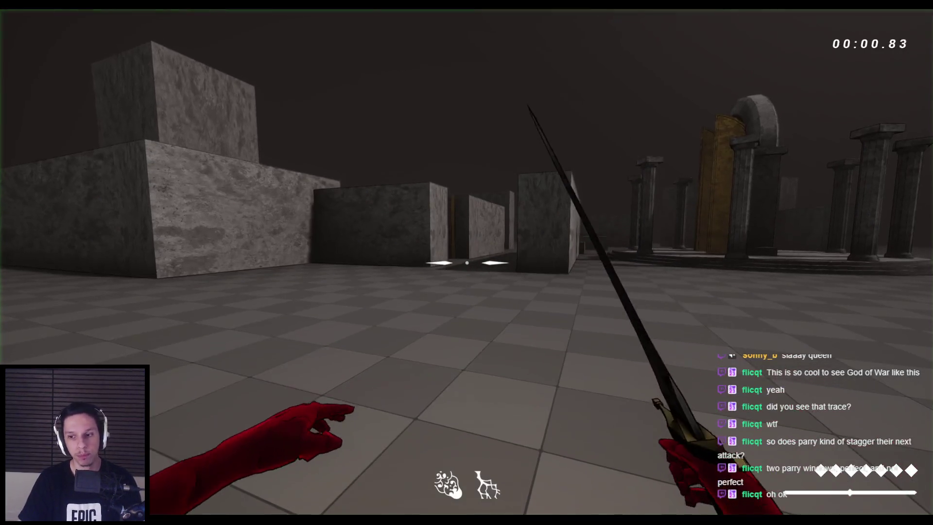
pyautogui.press('w')
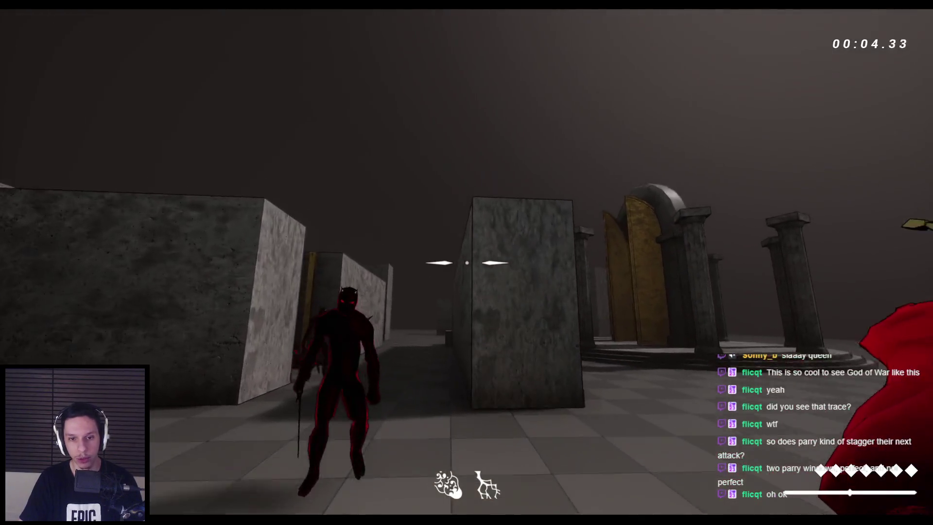
pyautogui.click(467, 263)
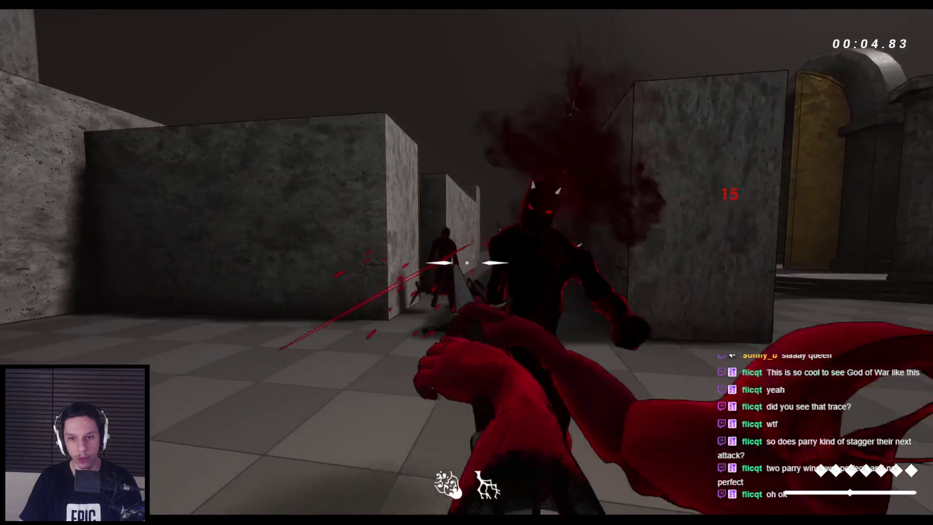
pyautogui.click(467, 262)
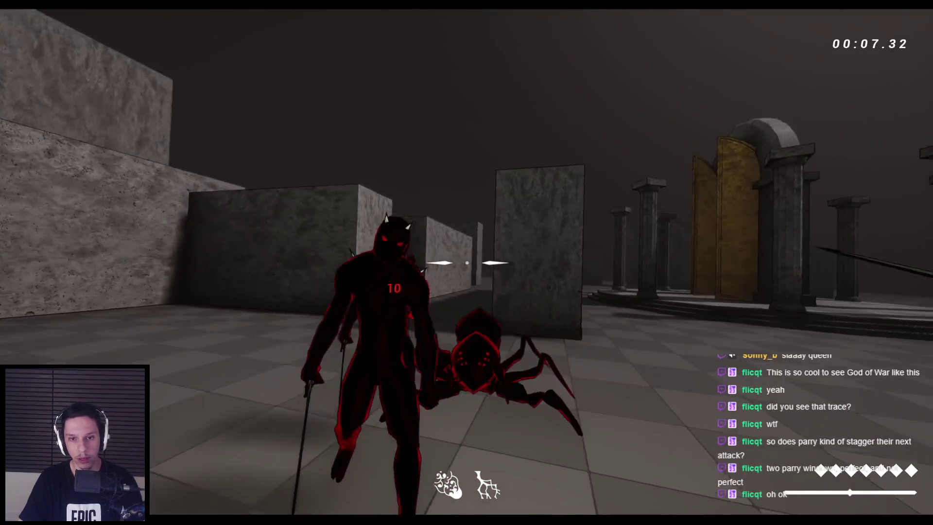
pyautogui.click(467, 263)
pyautogui.click(467, 262)
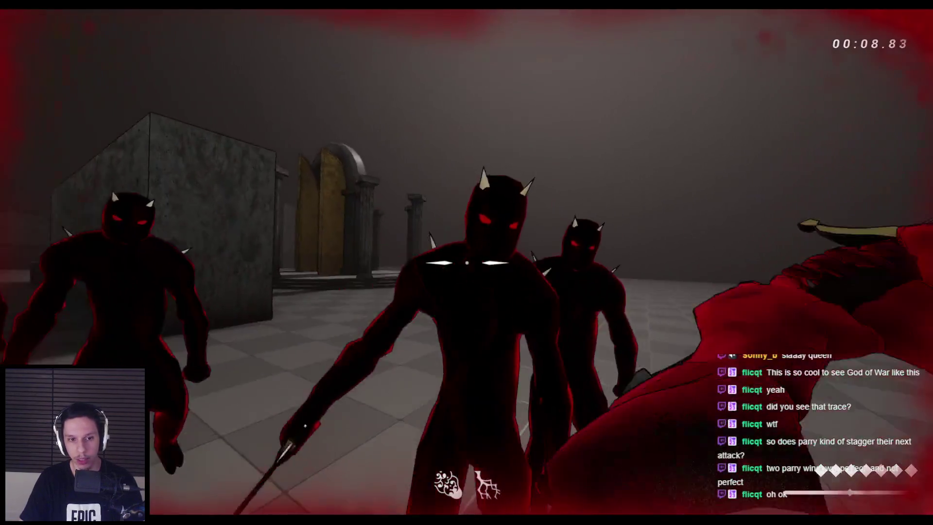
# Fight the surrounding demons until the player dies at 00:16.80, then stop and switch to Notion
pyautogui.click(466, 263)
pyautogui.click(467, 263)
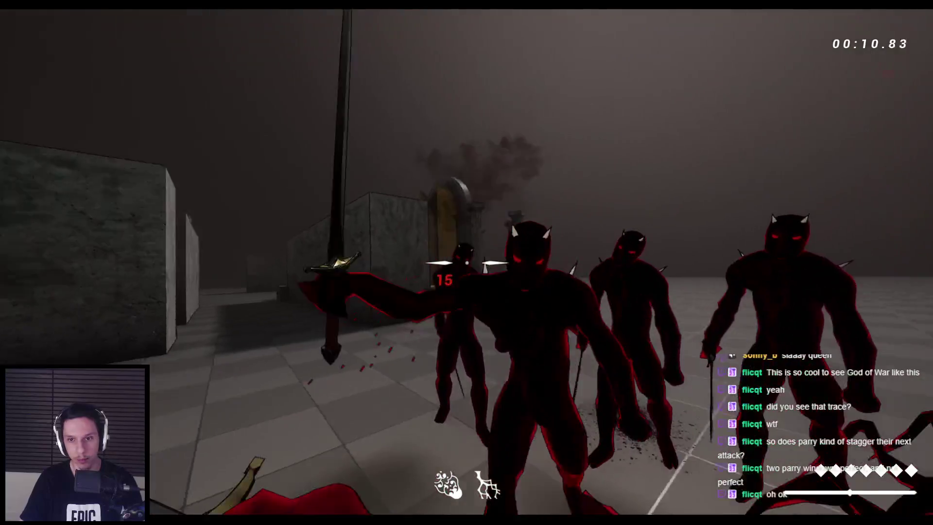
pyautogui.click(467, 263)
pyautogui.click(467, 262)
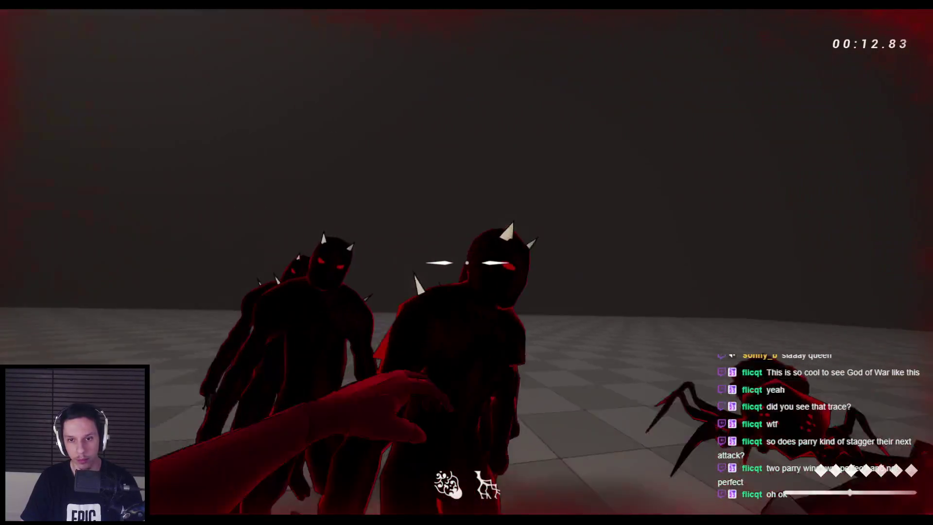
pyautogui.click(466, 263)
pyautogui.click(467, 262)
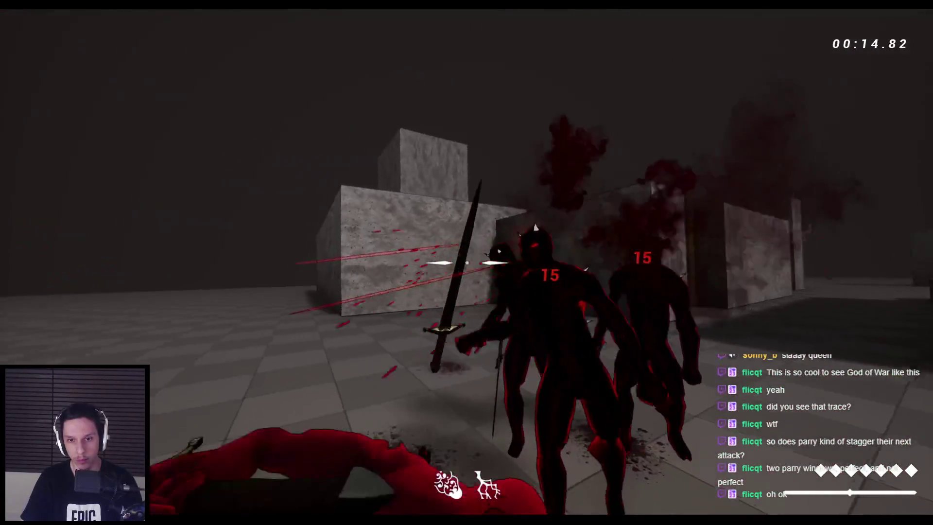
pyautogui.click(467, 262)
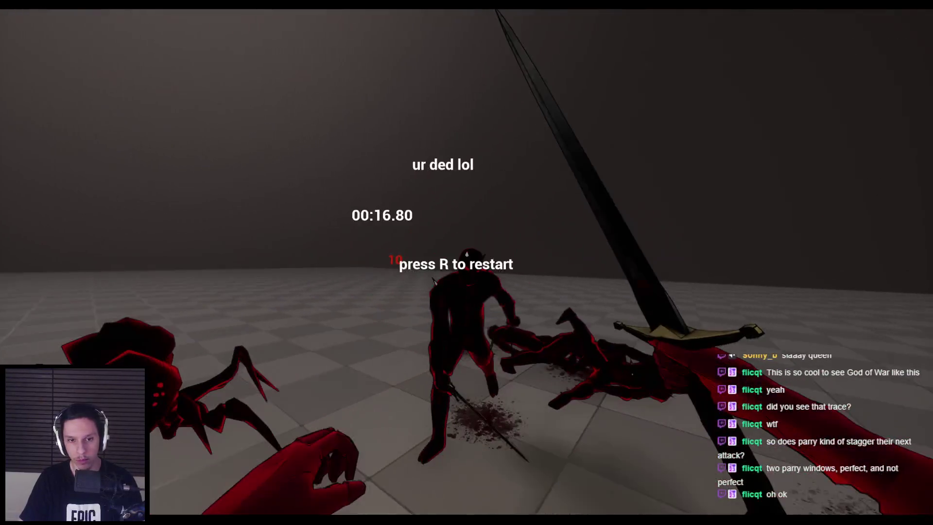
pyautogui.press('Escape')
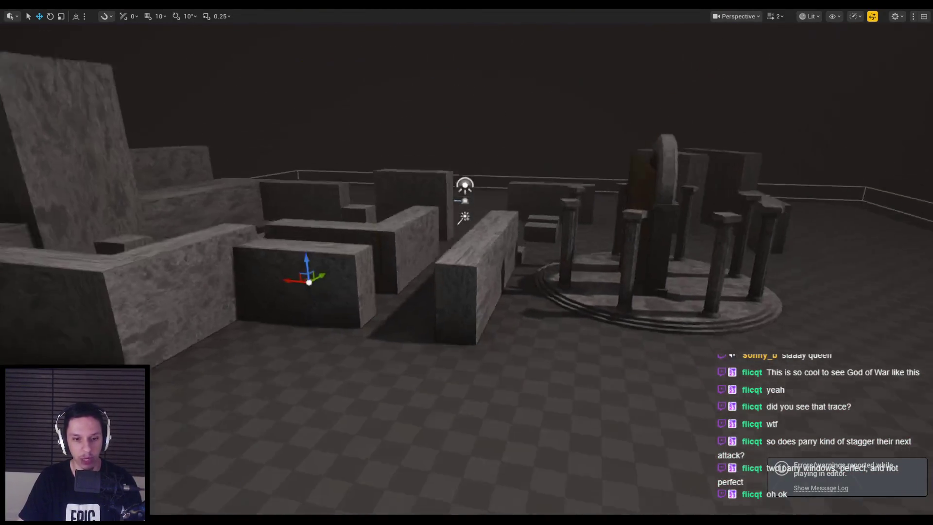
pyautogui.hotkey('alt', 'Tab')
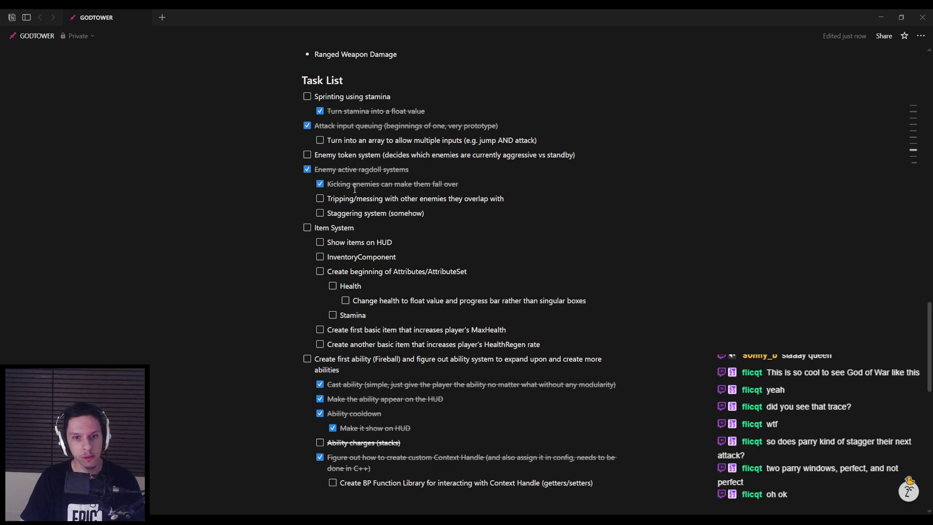
# Select the 'Staggering system (somehow)' task, place the caret after it, then return to Unreal
pyautogui.moveTo(330, 213)
pyautogui.mouseDown()
pyautogui.moveTo(425, 214)
pyautogui.moveTo(327, 214)
pyautogui.mouseUp()
pyautogui.click(414, 217)
pyautogui.click(448, 213)
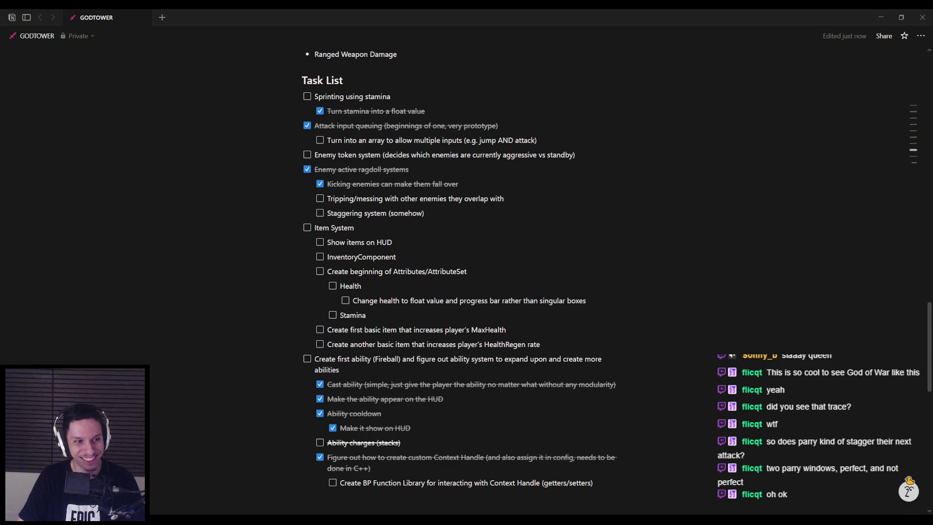
pyautogui.hotkey('alt', 'Tab')
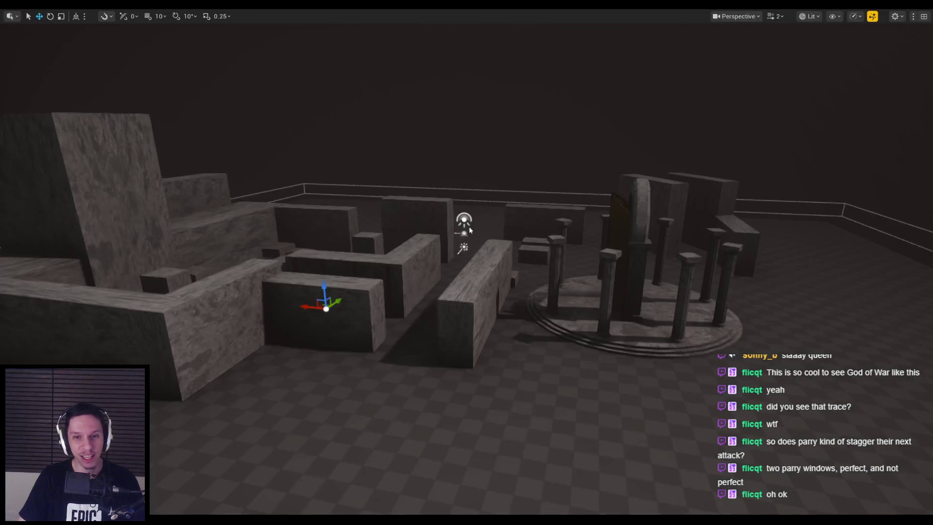
# Play-test one session, slashing at the corridor demons and spider until dying, then stop
pyautogui.hotkey('alt', 'p')
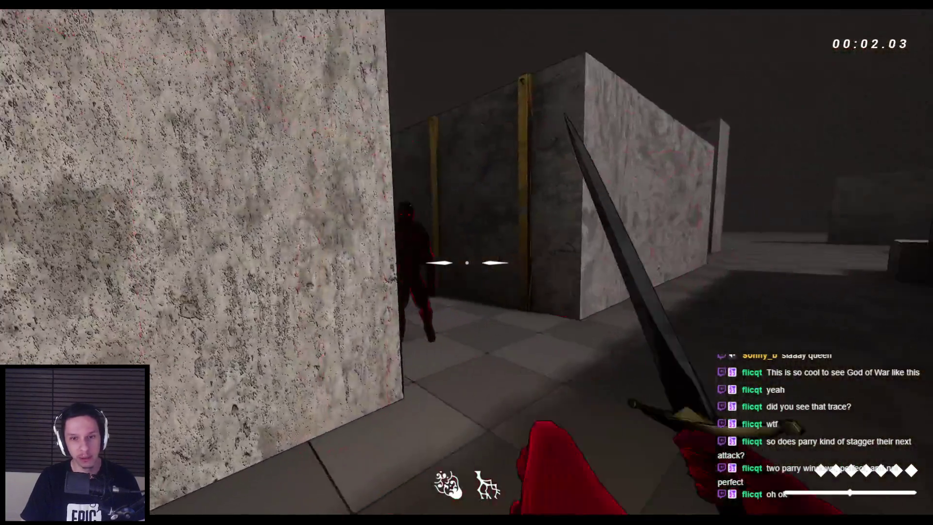
pyautogui.click(467, 262)
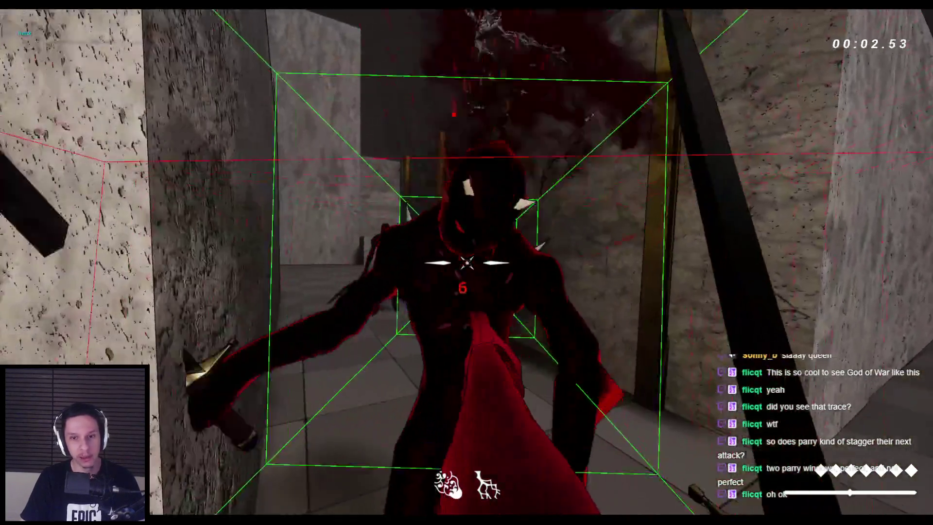
pyautogui.press('s')
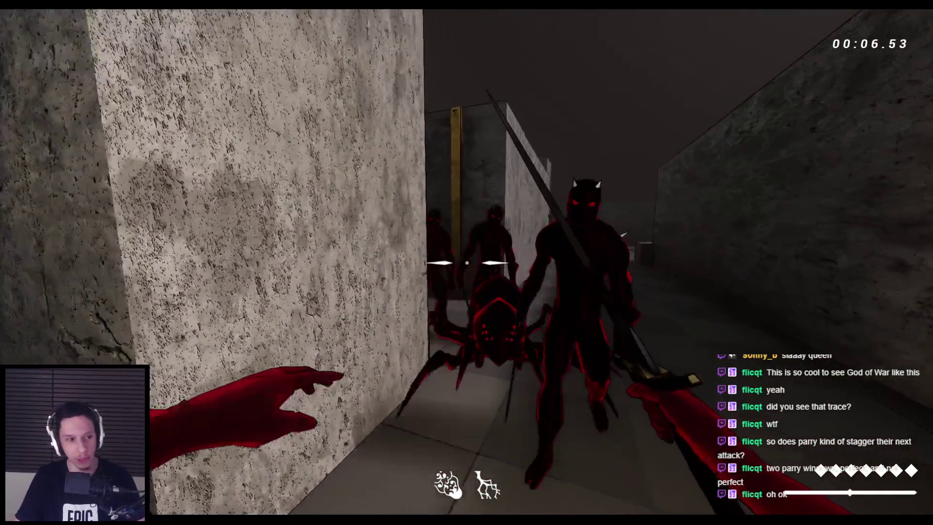
pyautogui.click(467, 262)
pyautogui.click(467, 263)
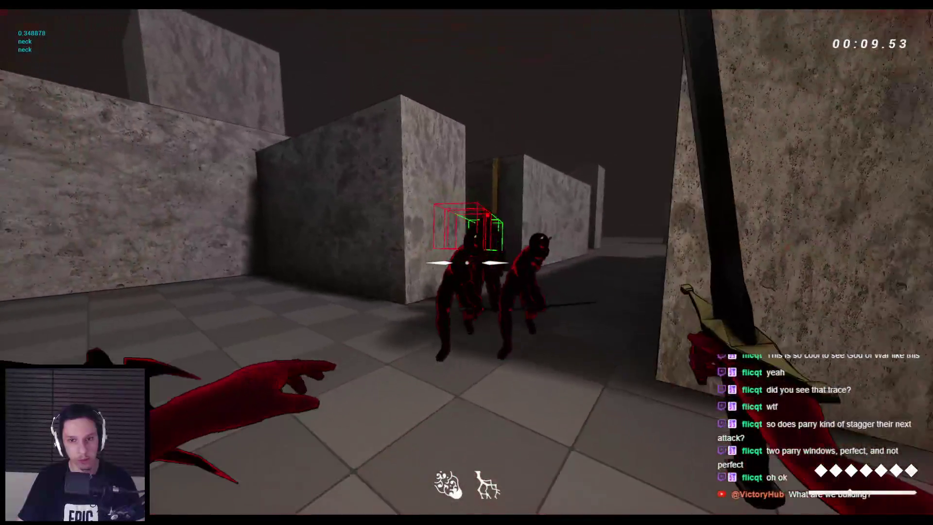
pyautogui.click(466, 263)
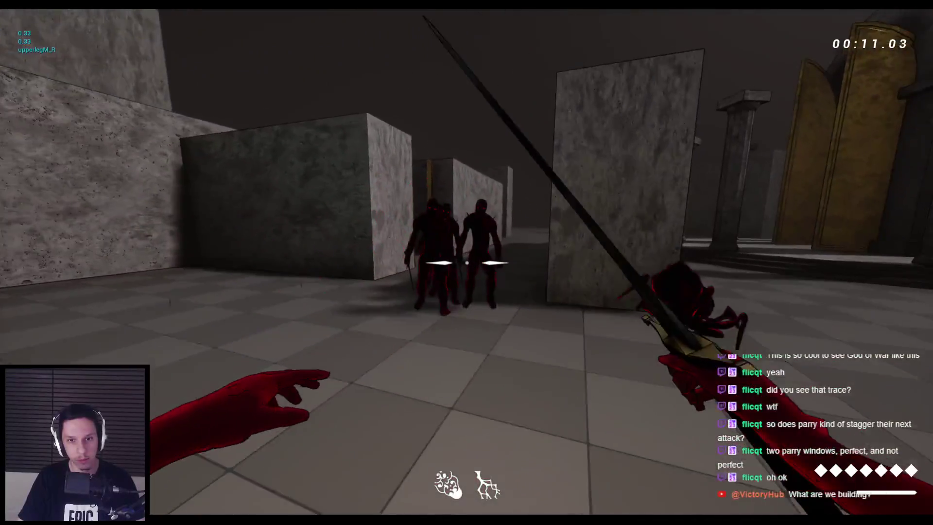
pyautogui.click(466, 263)
pyautogui.click(467, 263)
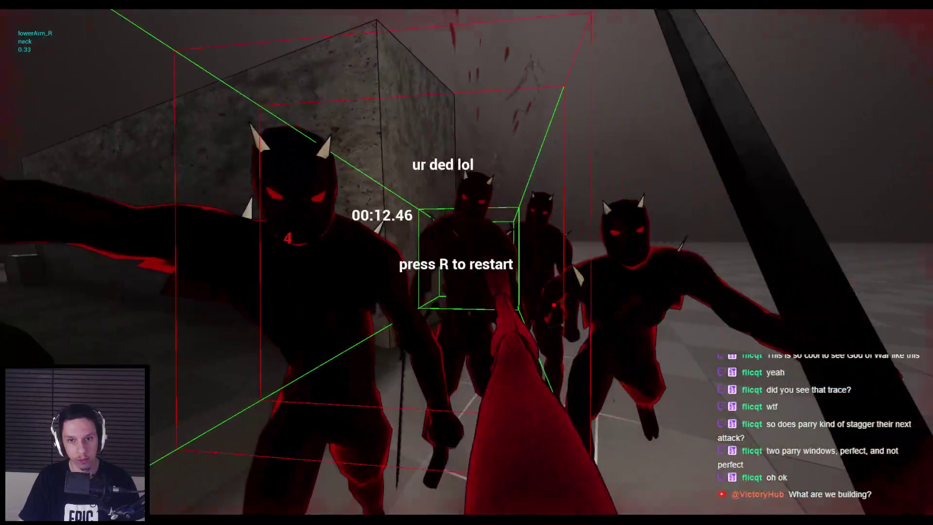
pyautogui.press('Escape')
# Start another session, advance and jump down the corridor, and slash the demons and spider
pyautogui.hotkey('alt', 'p')
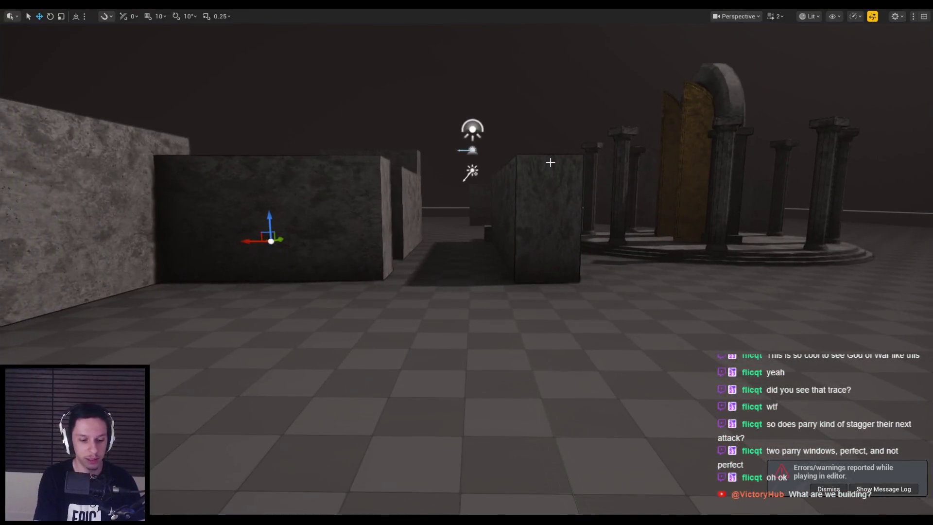
pyautogui.press('w')
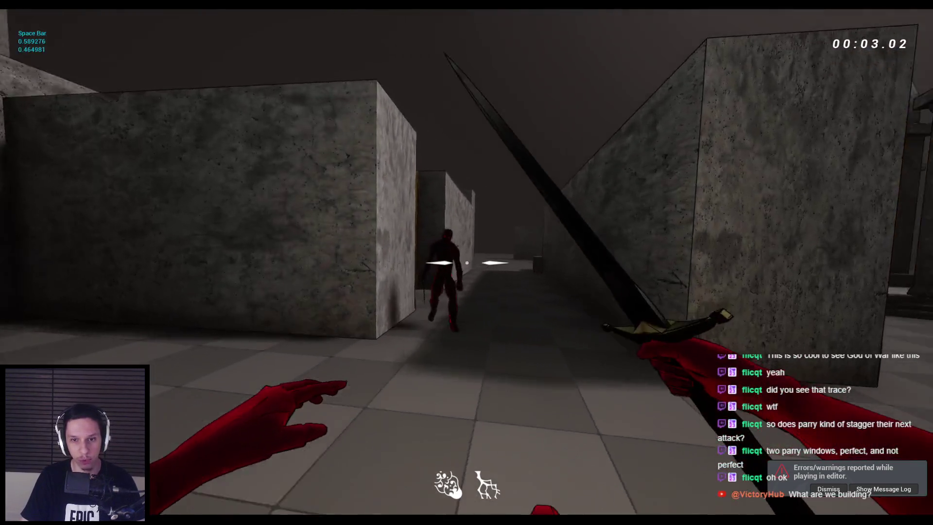
pyautogui.press('space')
pyautogui.click(467, 262)
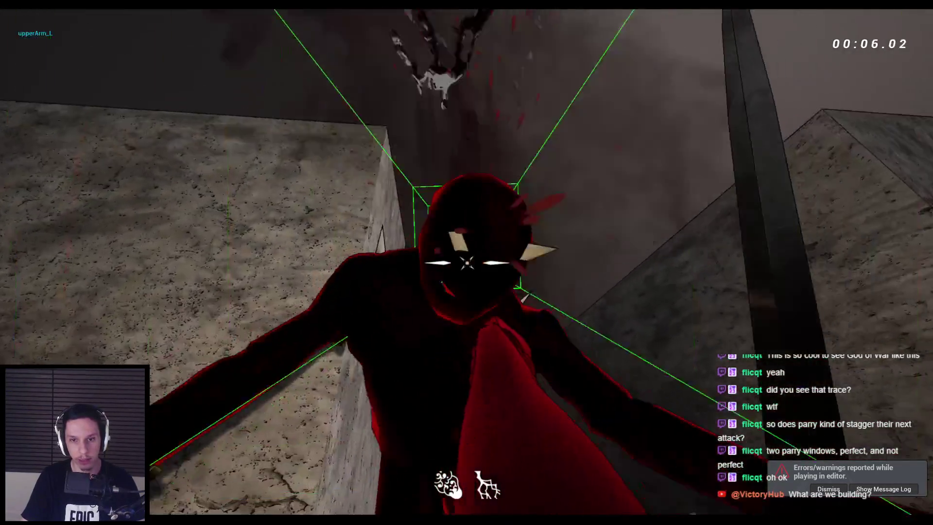
pyautogui.click(466, 262)
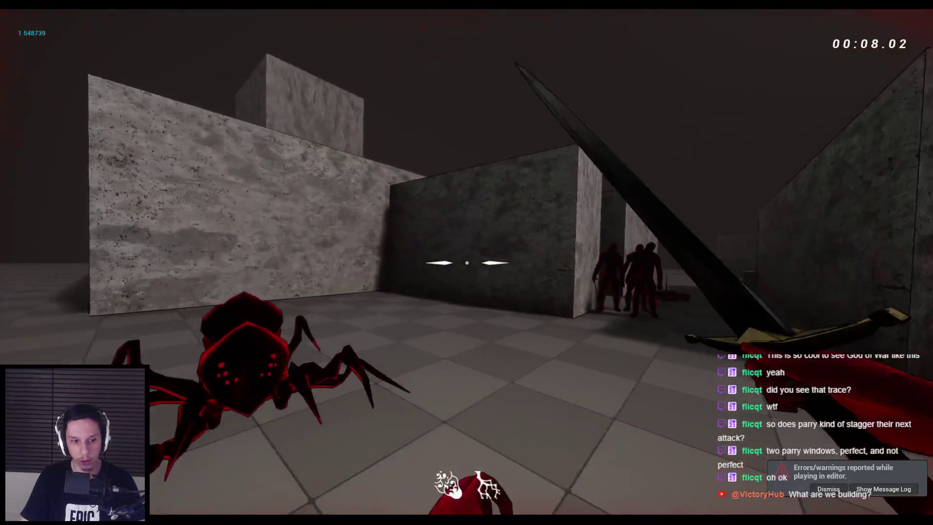
pyautogui.click(467, 262)
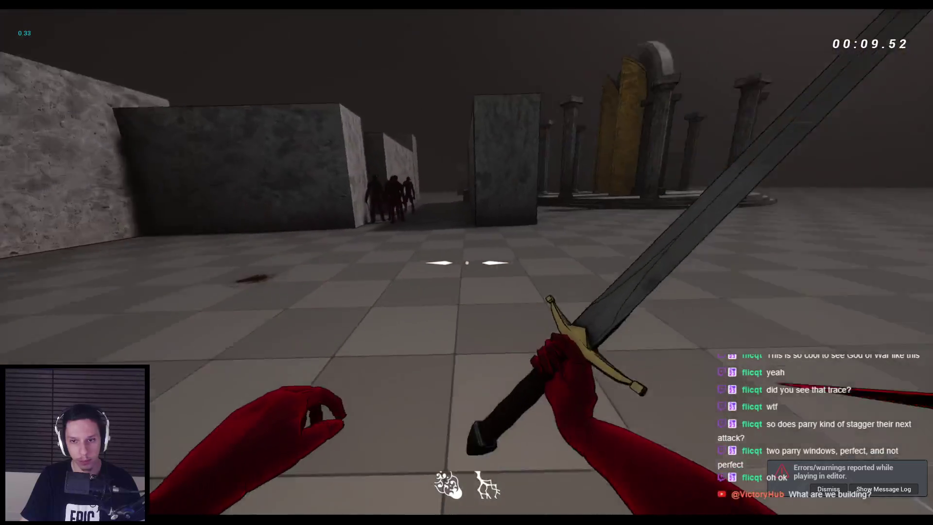
pyautogui.click(467, 262)
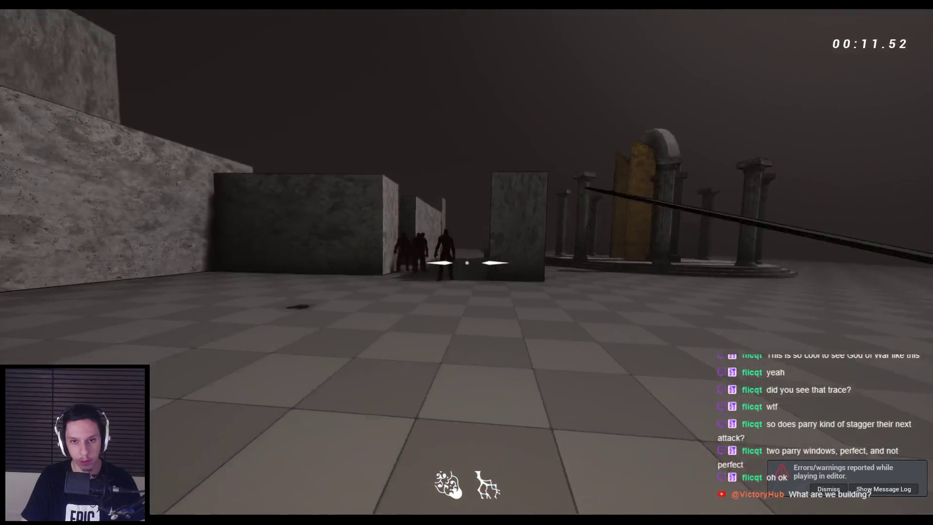
pyautogui.click(466, 263)
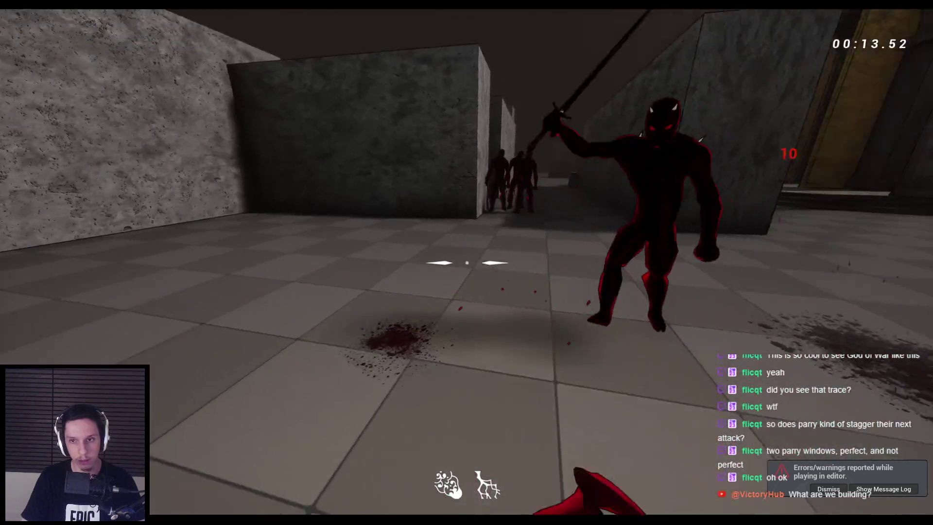
pyautogui.click(467, 262)
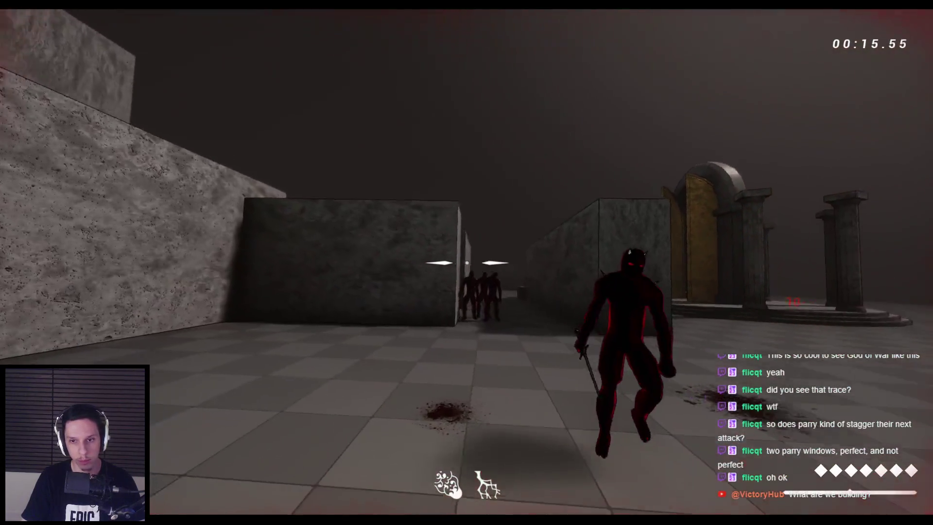
# Keep fighting the oncoming demons until the player dies at 00:27.57, then return to the editor
pyautogui.click(466, 263)
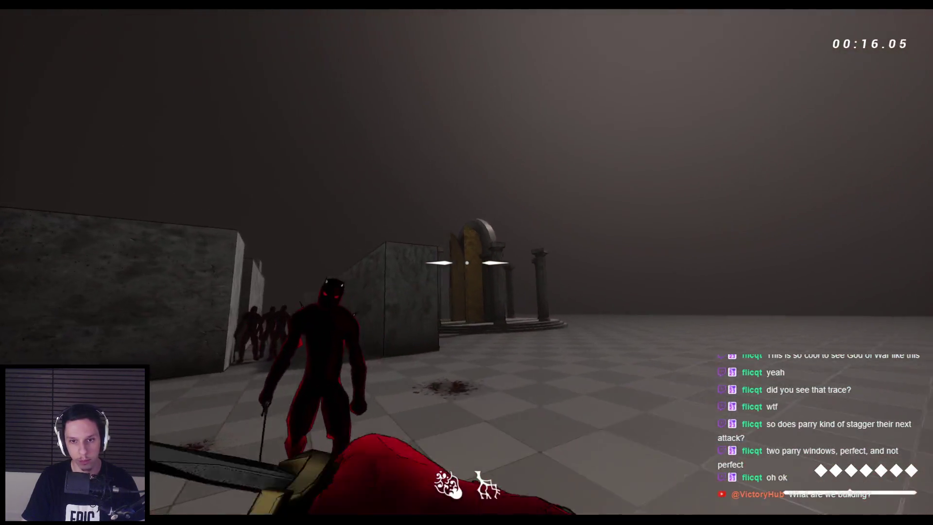
pyautogui.click(467, 263)
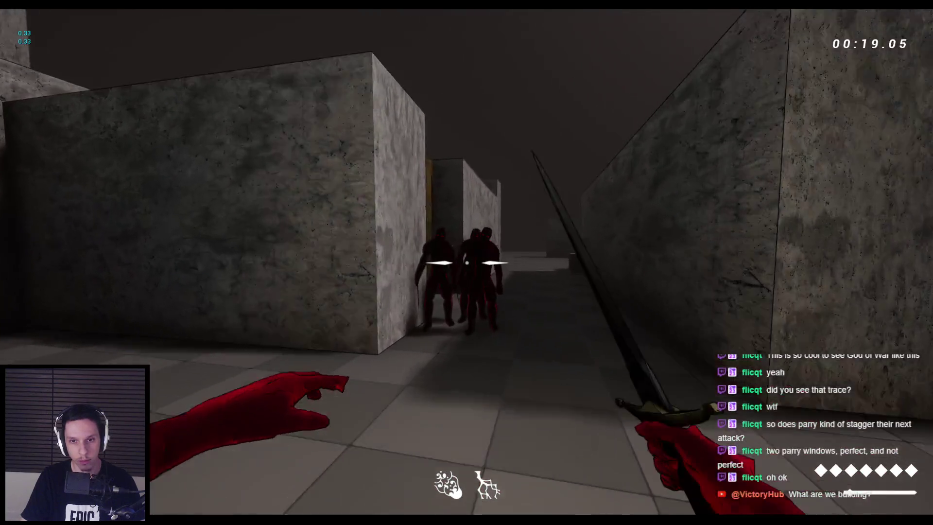
pyautogui.click(467, 262)
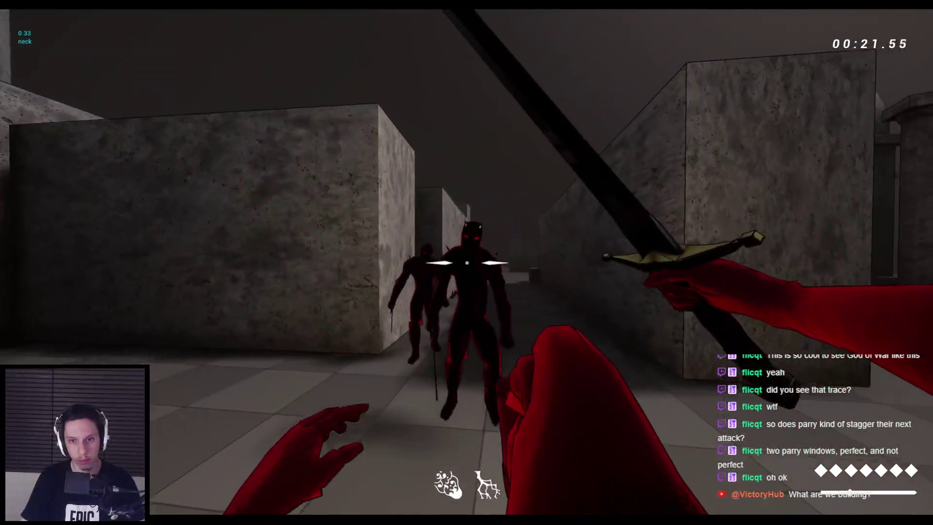
pyautogui.click(466, 262)
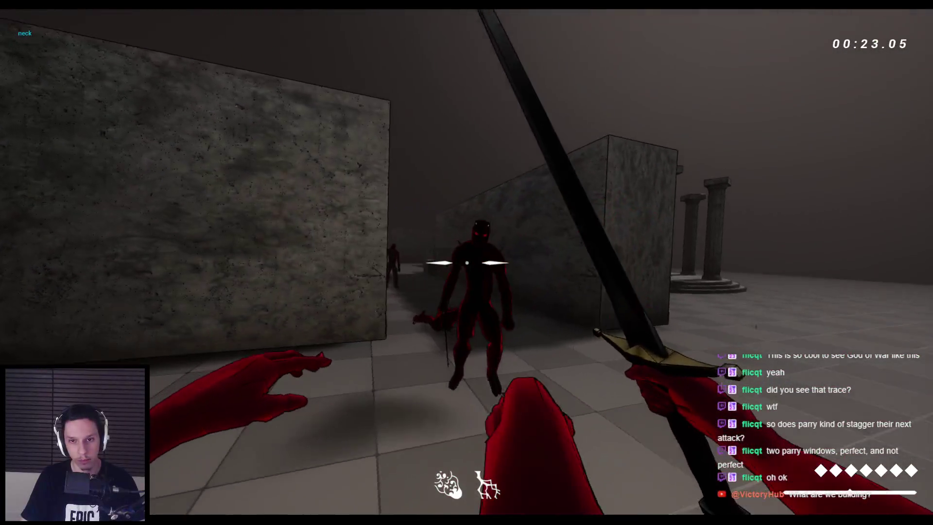
pyautogui.click(467, 262)
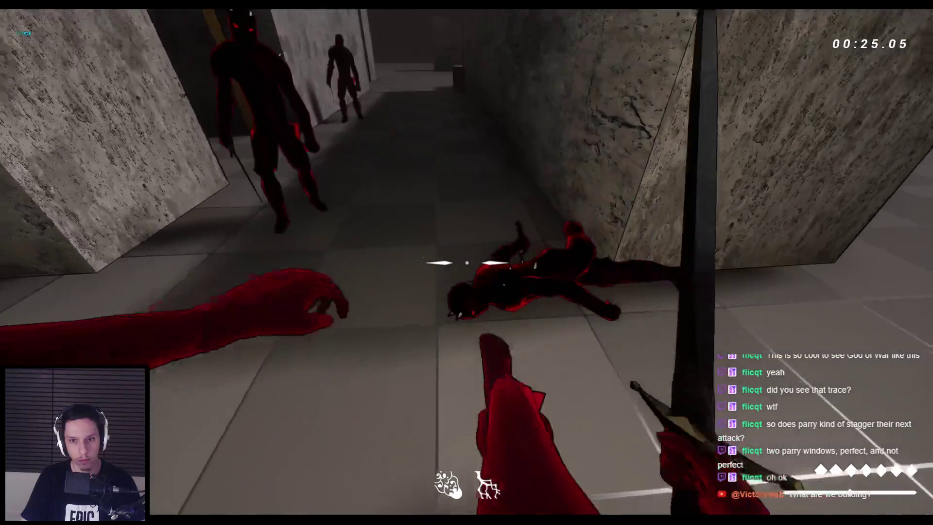
pyautogui.click(466, 263)
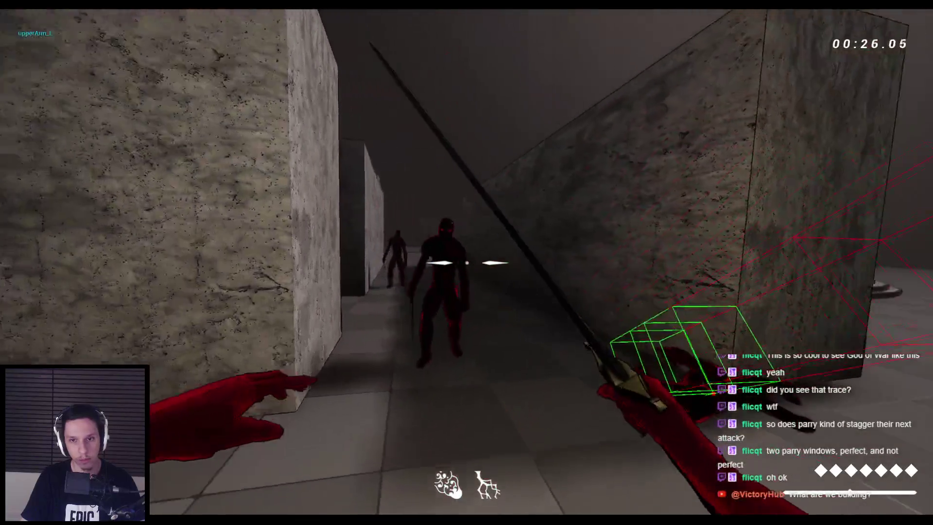
pyautogui.click(467, 263)
pyautogui.click(466, 262)
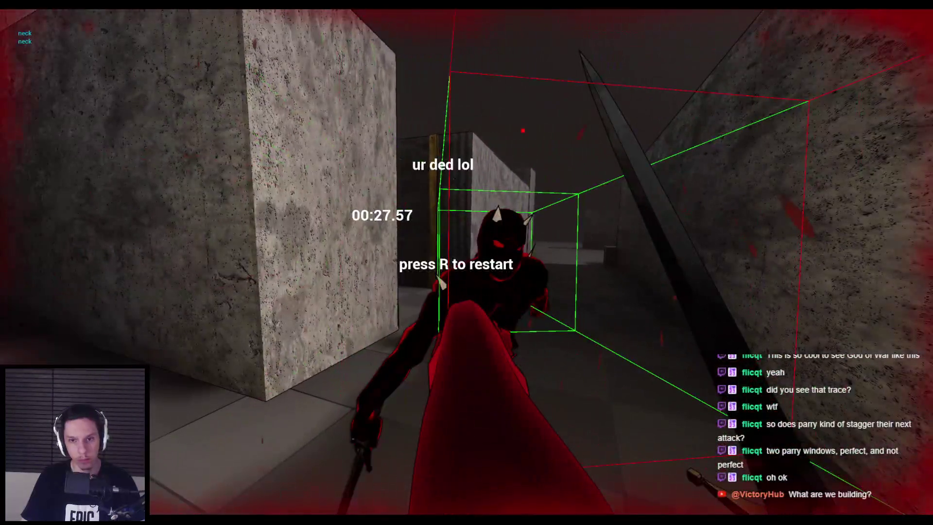
pyautogui.press('Escape')
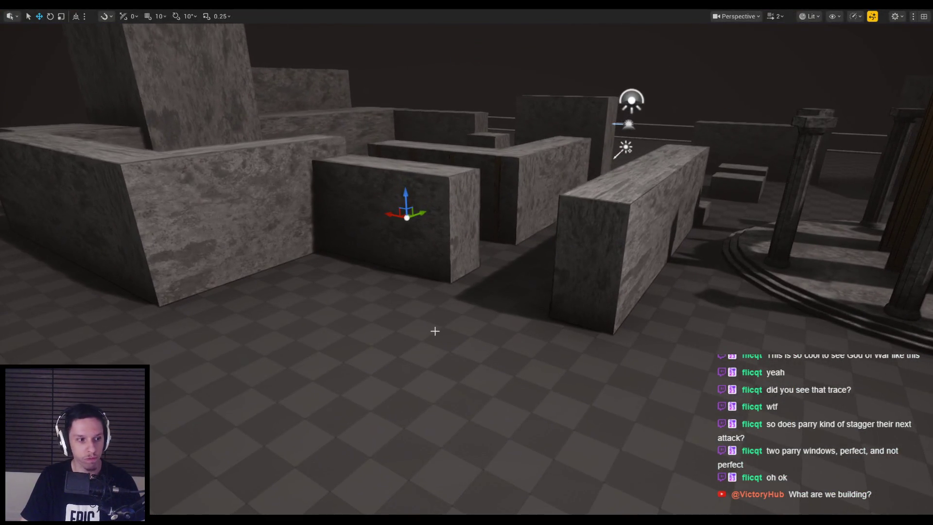
# Fly the editor camera over the maze, view the EnemyBaseStateTree, then return to the paused GDC talk
pyautogui.moveTo(435, 329); pyautogui.dragTo(440, 291)
pyautogui.moveTo(467, 262); pyautogui.dragTo(457, 272)
pyautogui.scroll(-3, 466, 262)
pyautogui.hotkey('alt', 'Tab')
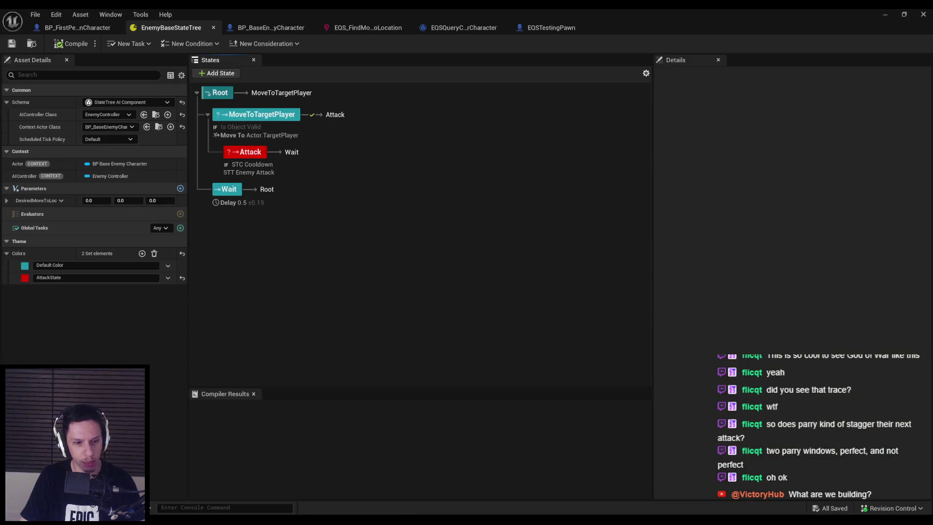
pyautogui.hotkey('alt', 'Tab')
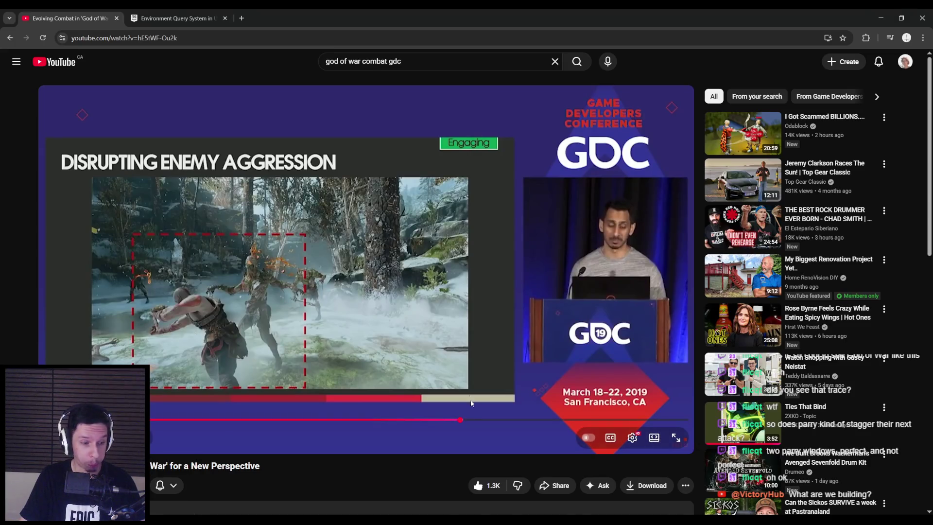
# Minimize the Chrome window showing the God of War GDC talk to reveal the StateTree editor
pyautogui.click(883, 18)
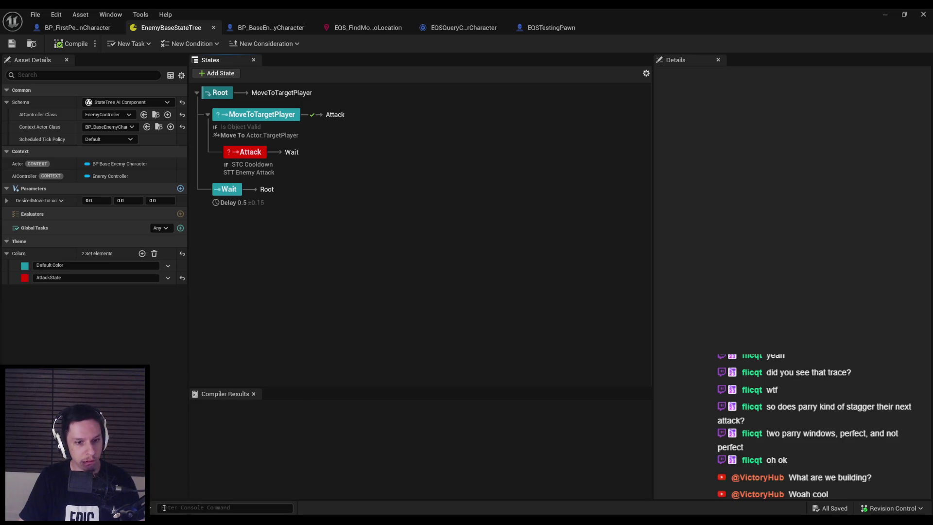
# In the GODTOWER Task List, add a blank top-level spacer line after the Staggering system task
pyautogui.hotkey('alt', 'Tab')
pyautogui.scroll(1, 381, 260)
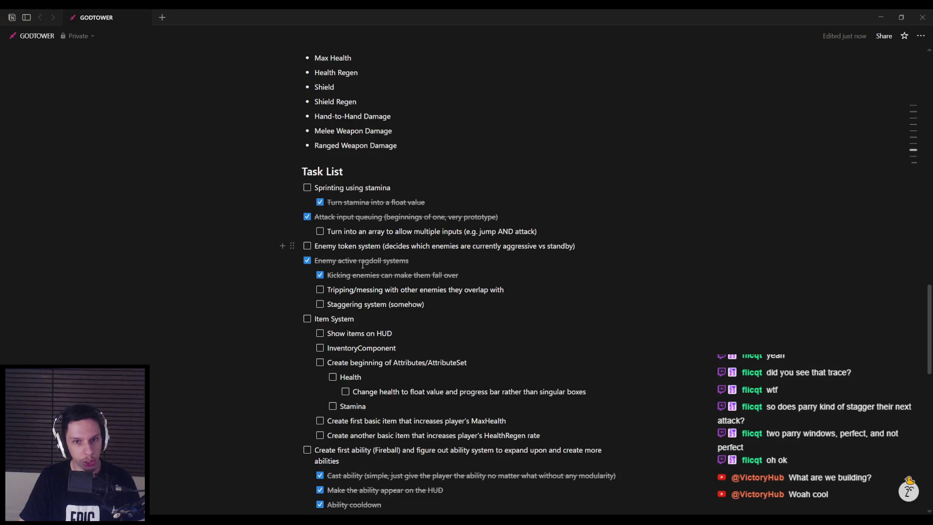
pyautogui.scroll(-1, 362, 265)
pyautogui.moveTo(438, 258); pyautogui.dragTo(340, 244)
pyautogui.click(442, 258)
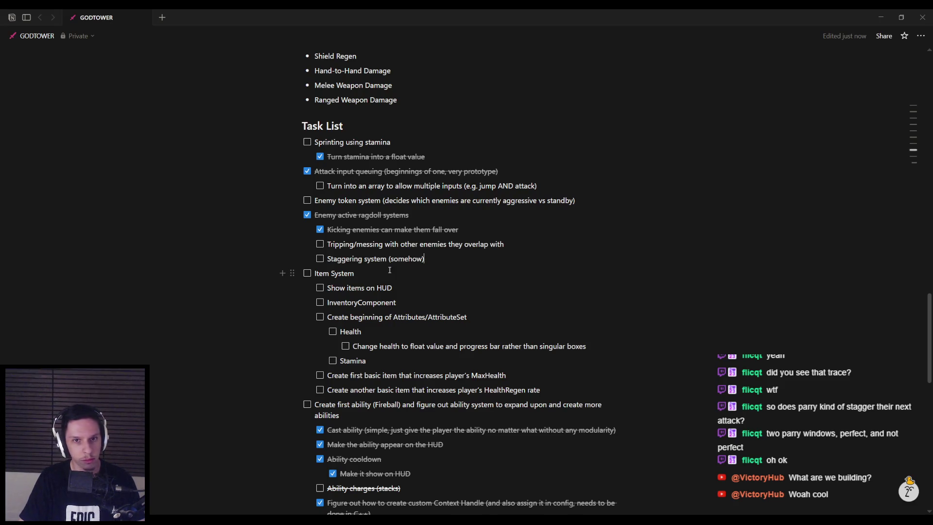
pyautogui.scroll(-6, 389, 270)
pyautogui.scroll(6, 398, 314)
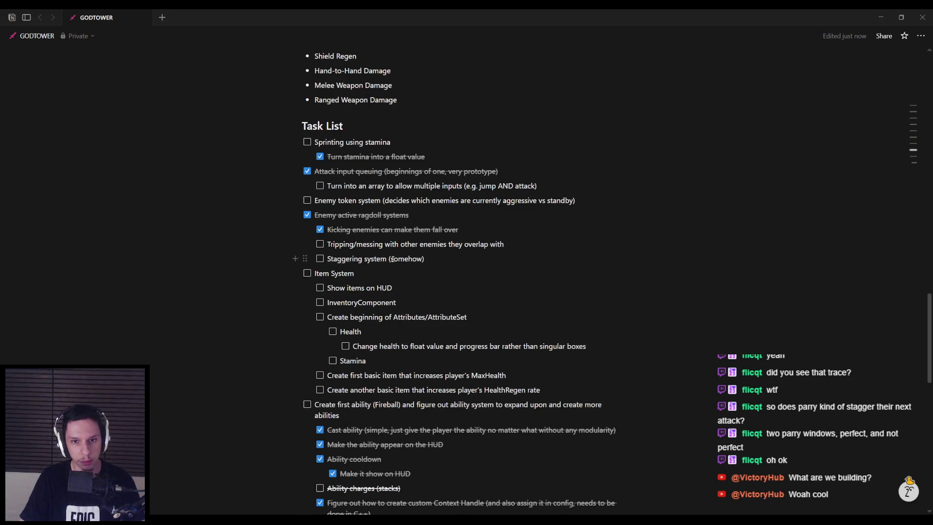
pyautogui.press('Return')
pyautogui.hotkey('shift', 'Tab')
pyautogui.press('BackSpace')
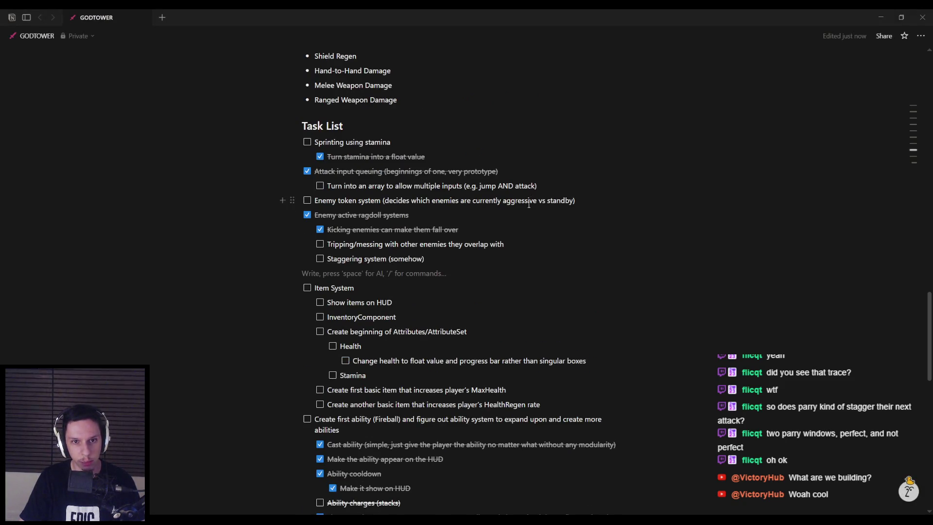
# Add blank spacer lines below Enemy token system and below the array input subtask
pyautogui.click(584, 201)
pyautogui.press('Return')
pyautogui.press('BackSpace')
pyautogui.click(548, 186)
pyautogui.press('Return')
pyautogui.hotkey('shift', 'Tab')
pyautogui.press('BackSpace')
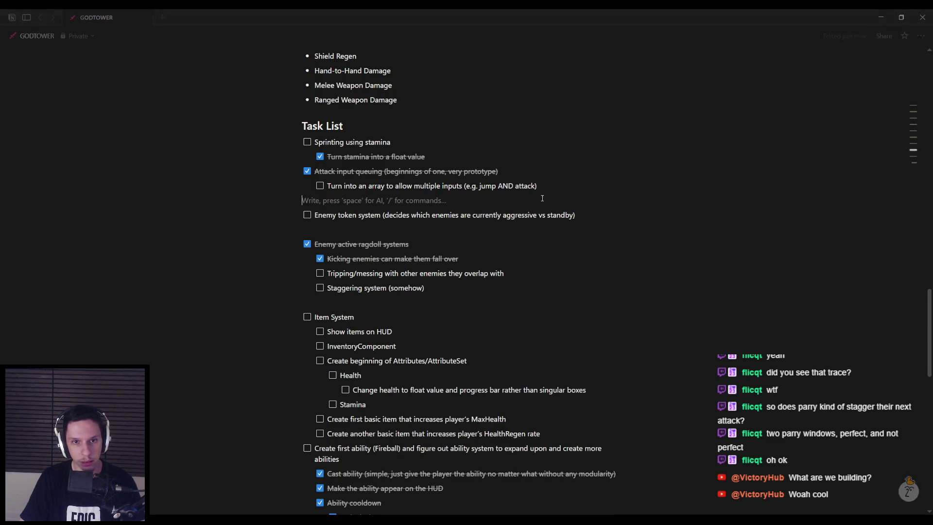
# Add blank spacer lines below the stamina float subtask and the HealthRegen item task
pyautogui.click(445, 161)
pyautogui.press('Return')
pyautogui.hotkey('shift', 'Tab')
pyautogui.press('BackSpace')
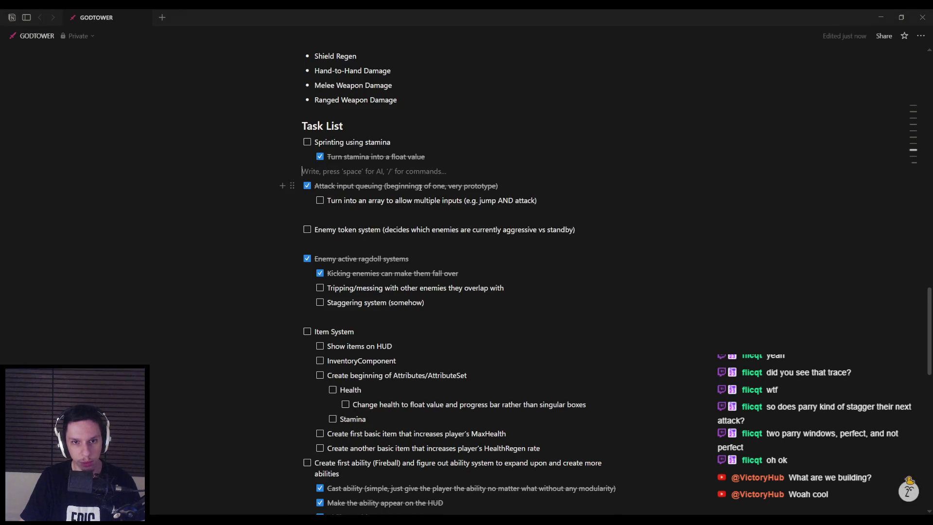
pyautogui.click(412, 243)
pyautogui.scroll(-3, 412, 243)
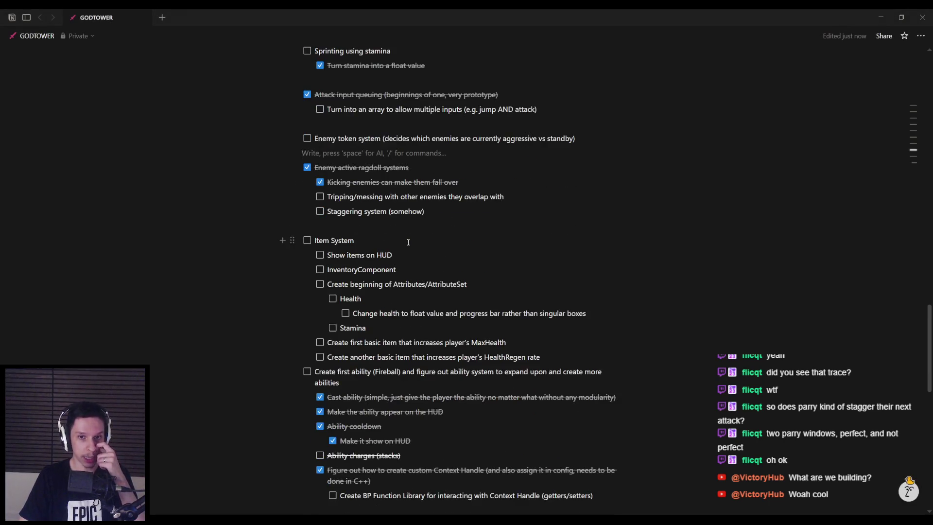
pyautogui.click(553, 310)
pyautogui.press('Return')
pyautogui.hotkey('shift', 'Tab')
pyautogui.press('BackSpace')
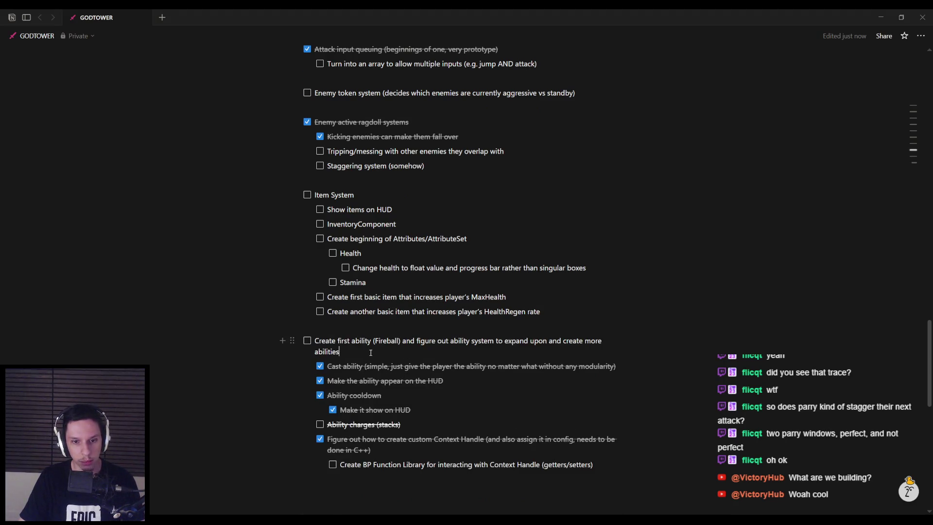
pyautogui.scroll(-2, 387, 349)
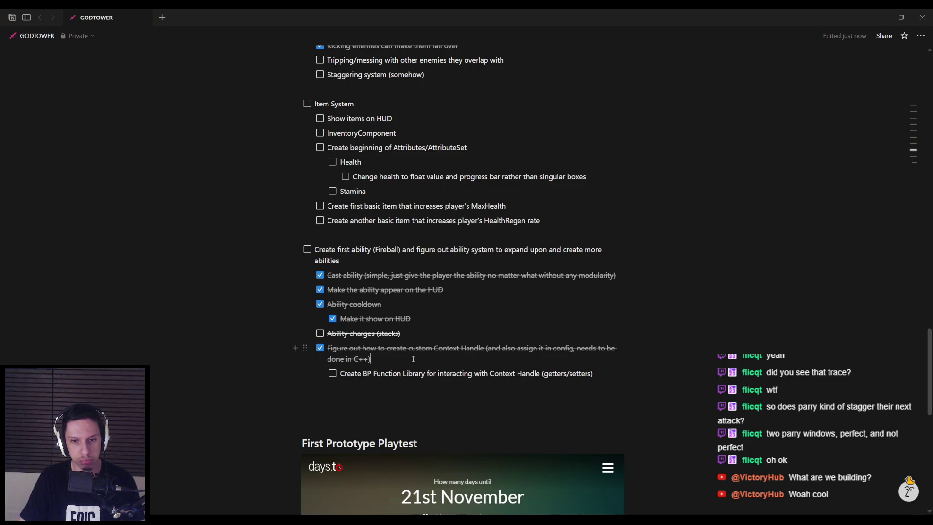
pyautogui.scroll(4, 412, 358)
pyautogui.scroll(-2, 422, 404)
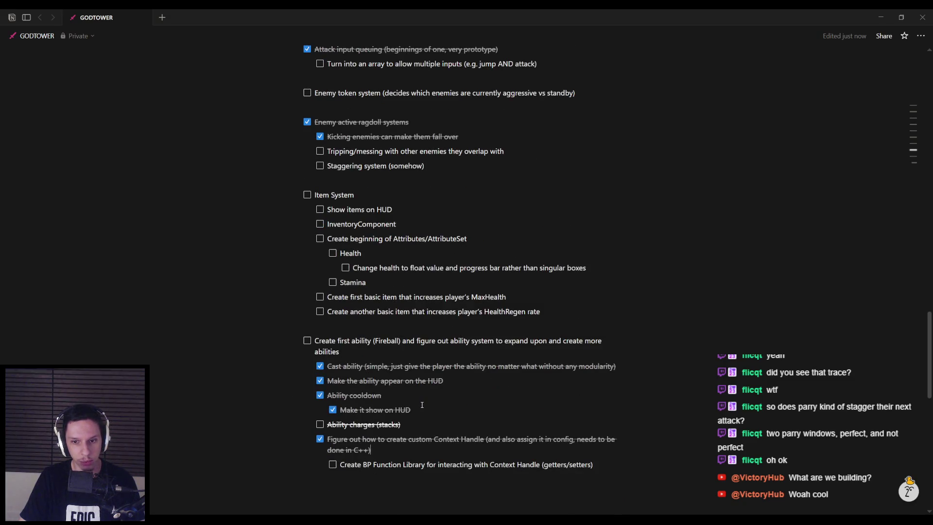
pyautogui.scroll(2, 422, 405)
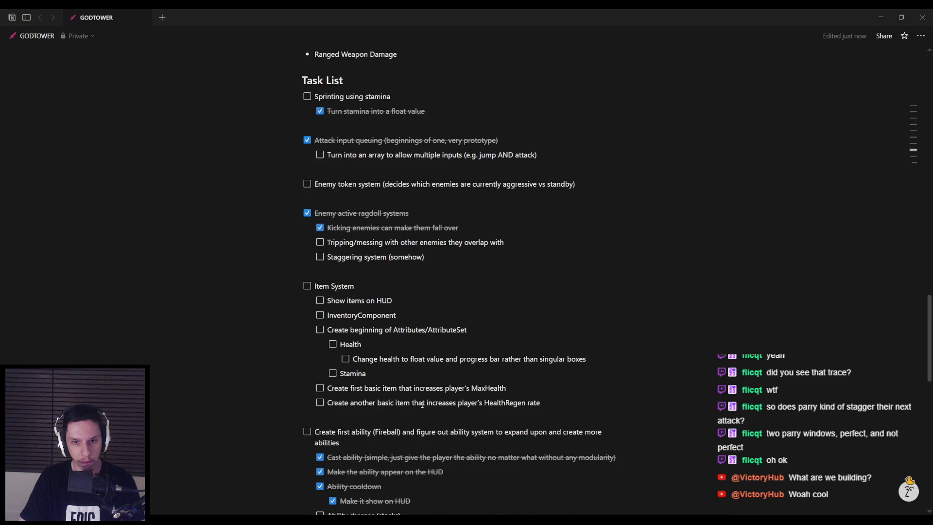
pyautogui.scroll(1, 422, 404)
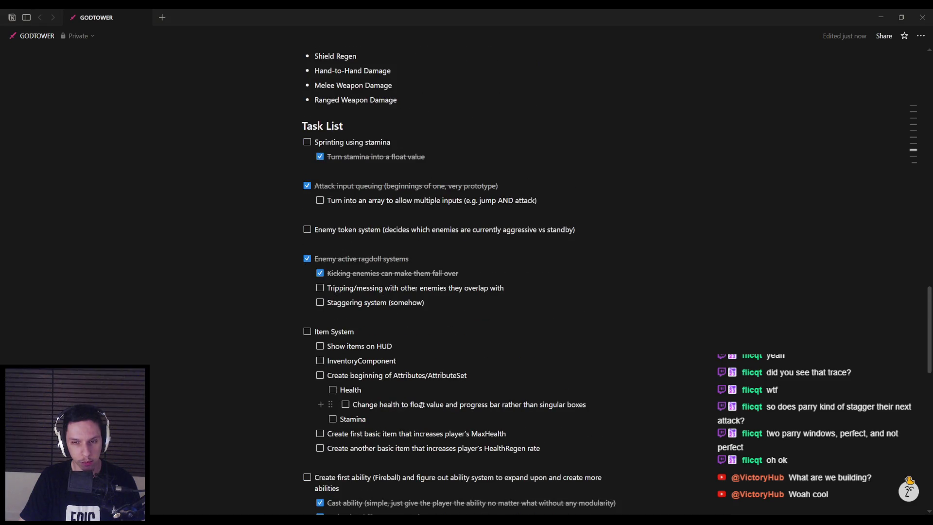
pyautogui.scroll(-10, 422, 405)
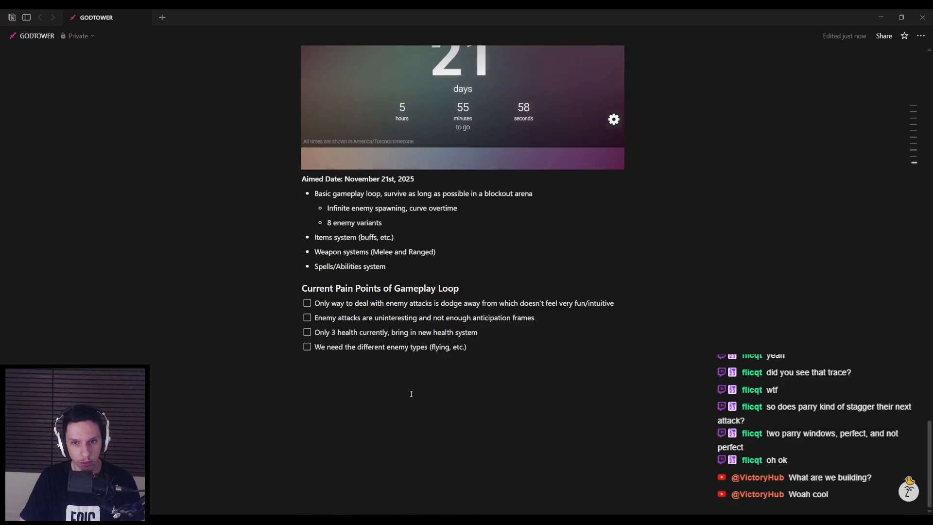
pyautogui.scroll(7, 412, 394)
pyautogui.scroll(11, 411, 394)
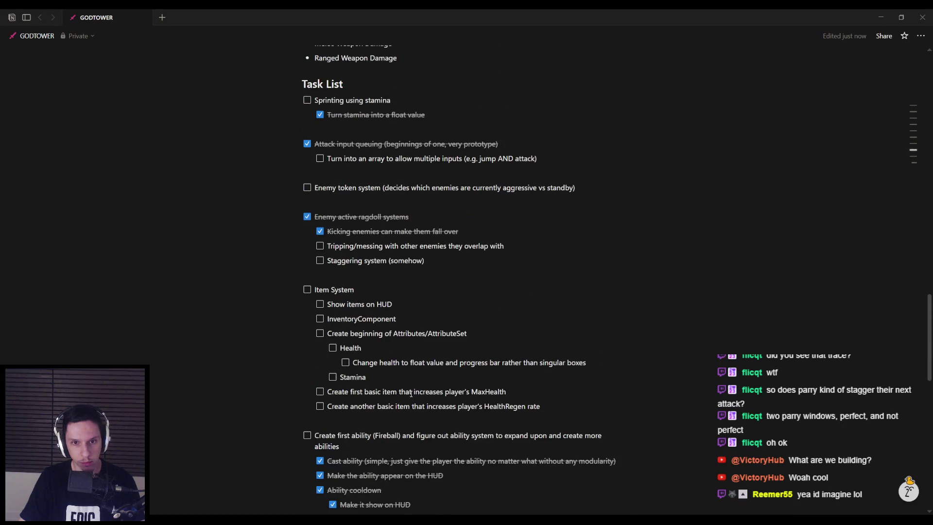
pyautogui.click(376, 339)
pyautogui.click(380, 266)
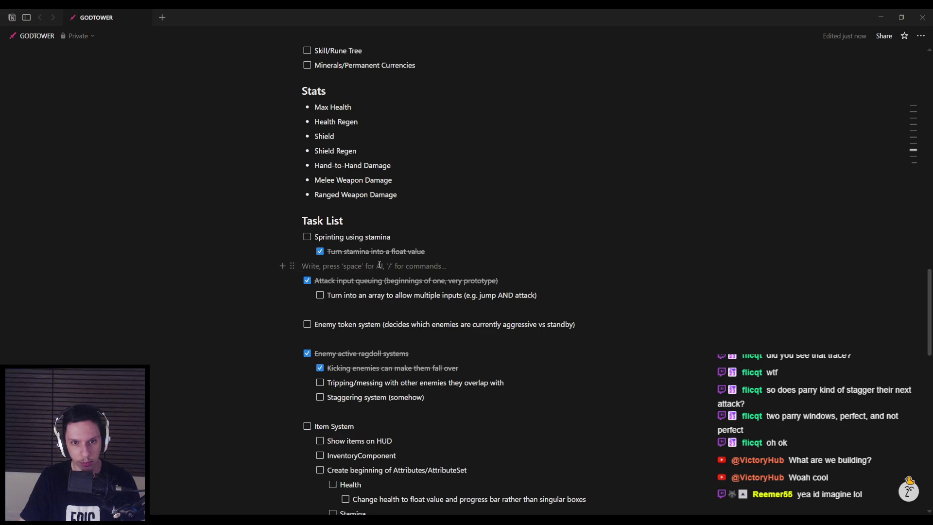
pyautogui.scroll(16, 372, 276)
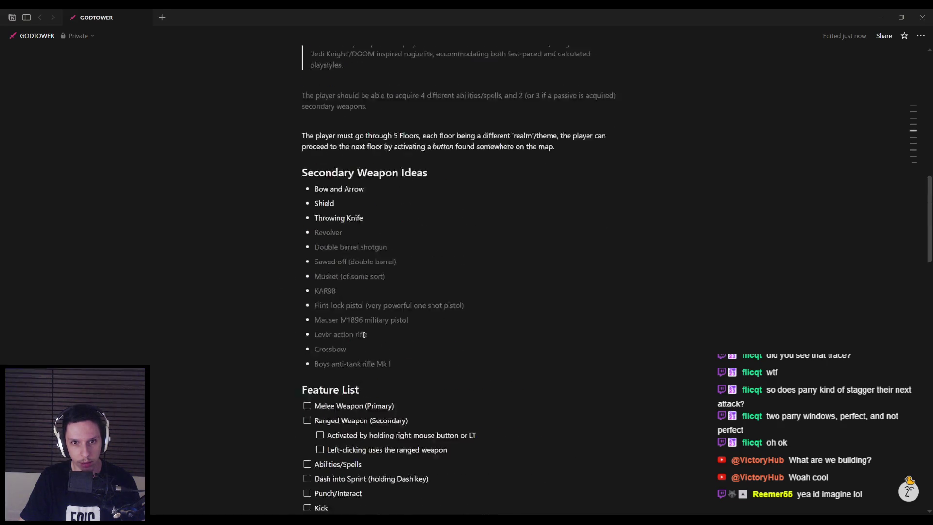
pyautogui.scroll(5, 364, 335)
pyautogui.scroll(-20, 360, 335)
pyautogui.scroll(-8, 357, 337)
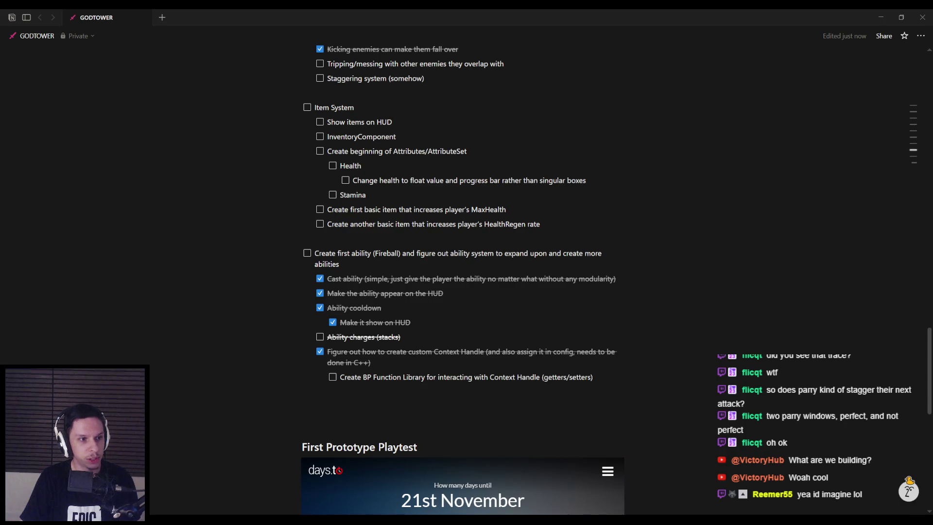
pyautogui.scroll(-4, 301, 323)
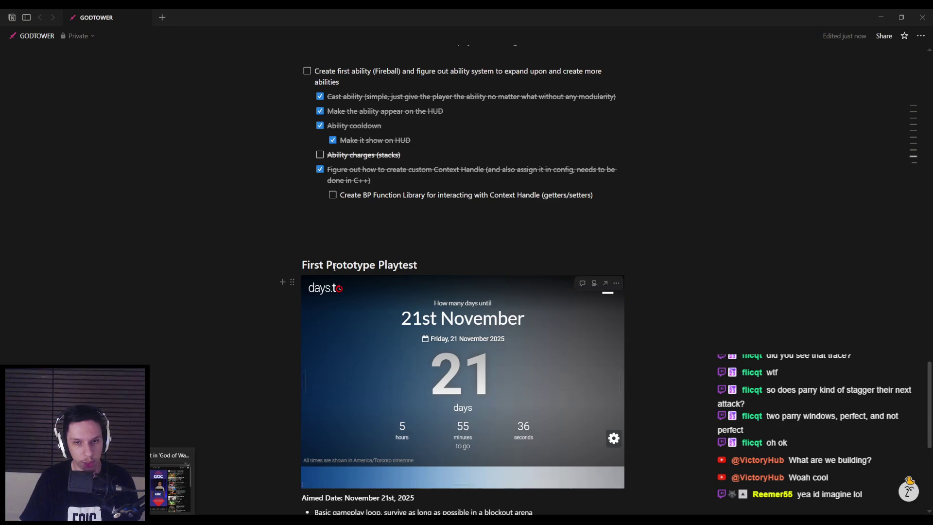
pyautogui.scroll(1, 417, 224)
pyautogui.scroll(1, 417, 224)
pyautogui.scroll(1, 419, 243)
pyautogui.click(421, 264)
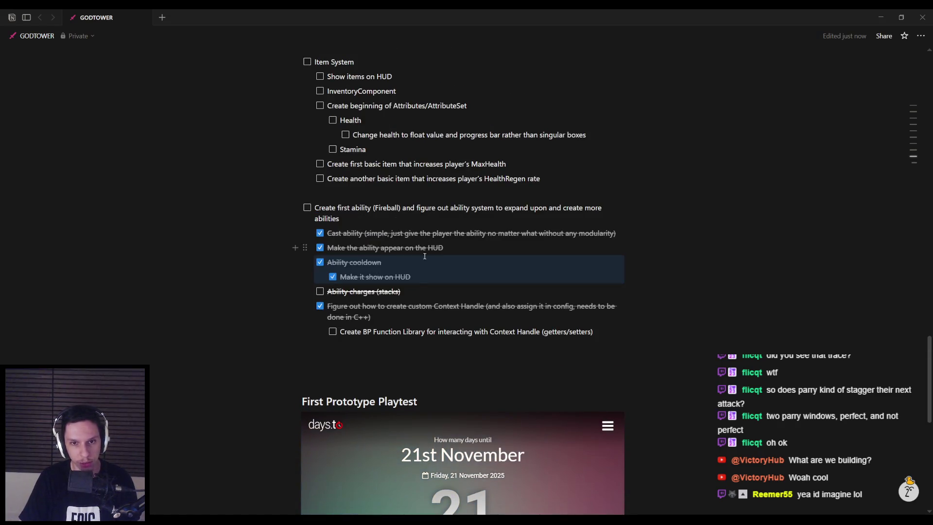
pyautogui.scroll(7, 421, 263)
pyautogui.moveTo(337, 280)
pyautogui.mouseDown()
pyautogui.moveTo(576, 279)
pyautogui.moveTo(382, 282)
pyautogui.mouseUp()
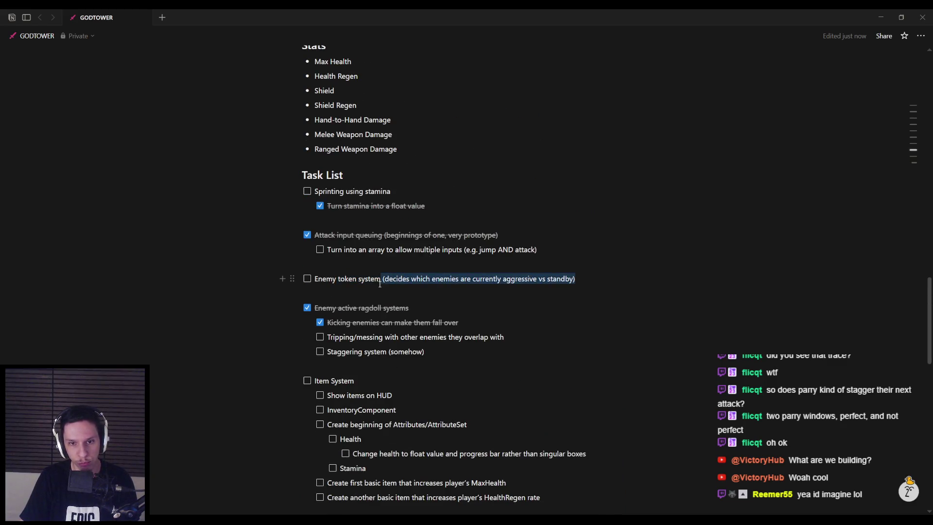
pyautogui.click(382, 281)
pyautogui.moveTo(576, 280)
pyautogui.mouseDown()
pyautogui.moveTo(382, 280)
pyautogui.moveTo(577, 279)
pyautogui.mouseUp()
pyautogui.click(382, 279)
pyautogui.click(580, 279)
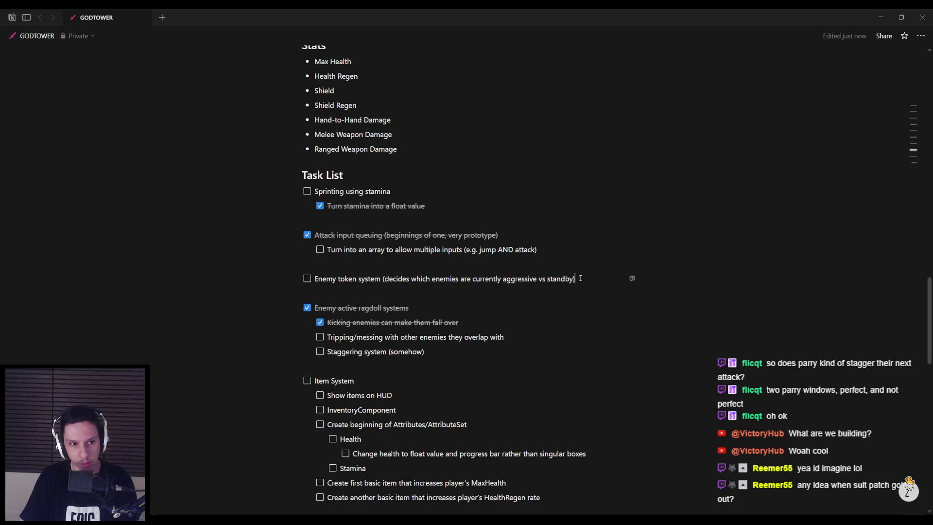